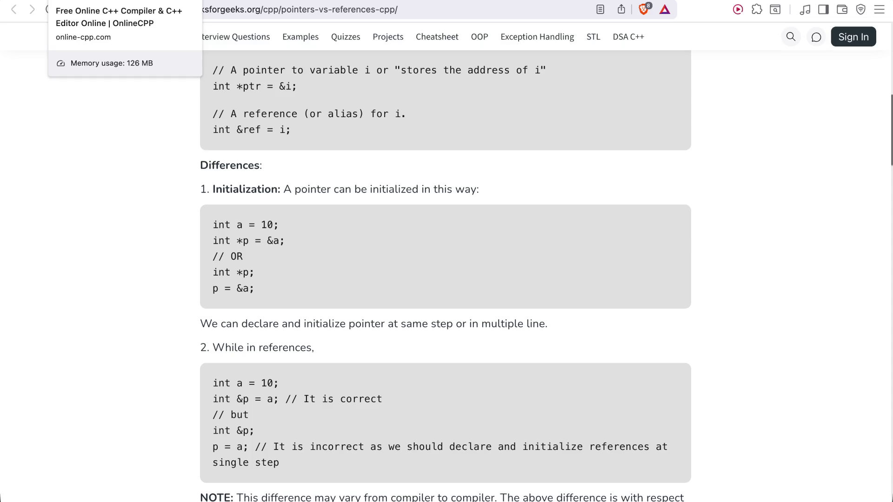
# In the C++ editor, add a line printing a with cout << a.
pyautogui.hotkey('ctrl', 'Tab')
pyautogui.write('cou')
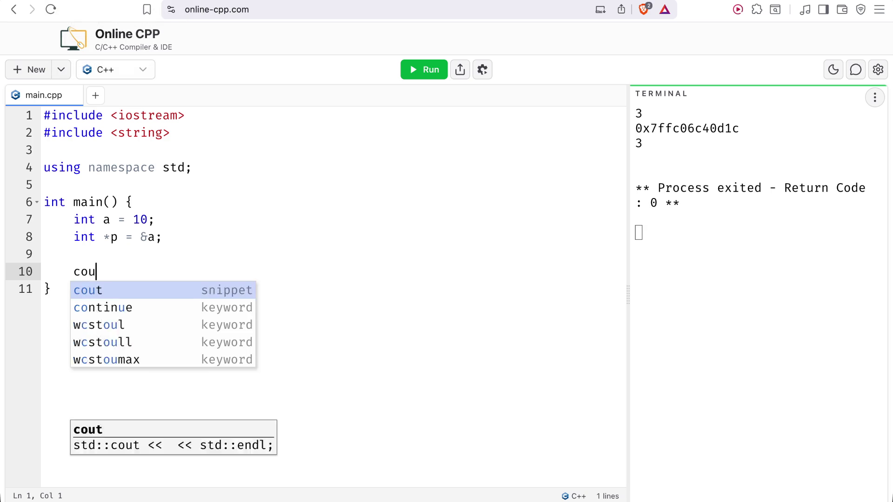
pyautogui.write('t << a << ')
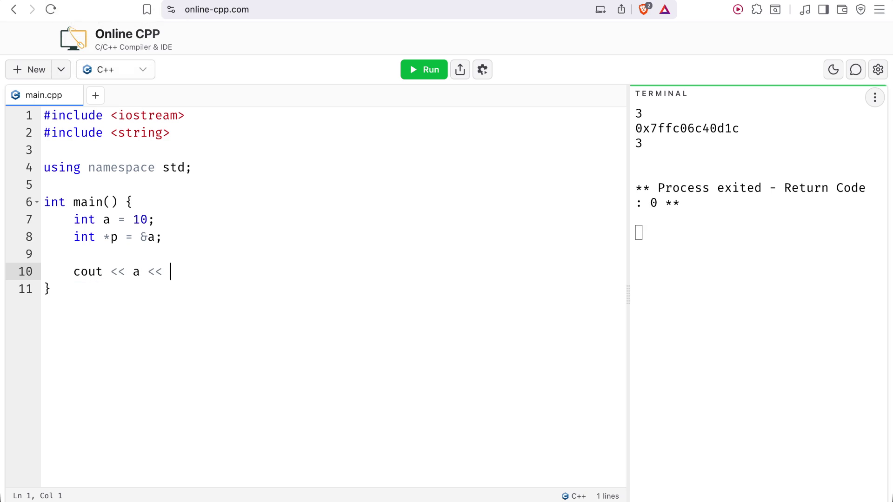
pyautogui.write("' ';")
pyautogui.press('Return')
# Print pointer p with cout << p << '\n', run it, and return to the pointers article.
pyautogui.write('cout << [')
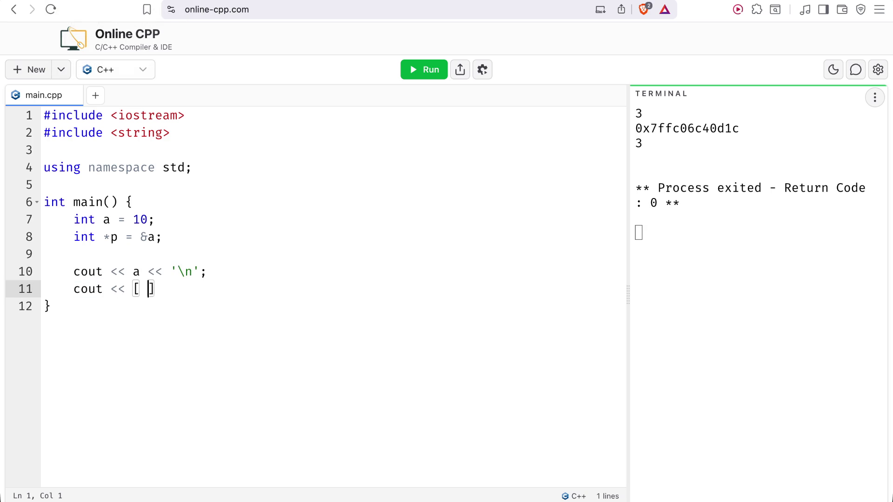
pyautogui.write('p<<')
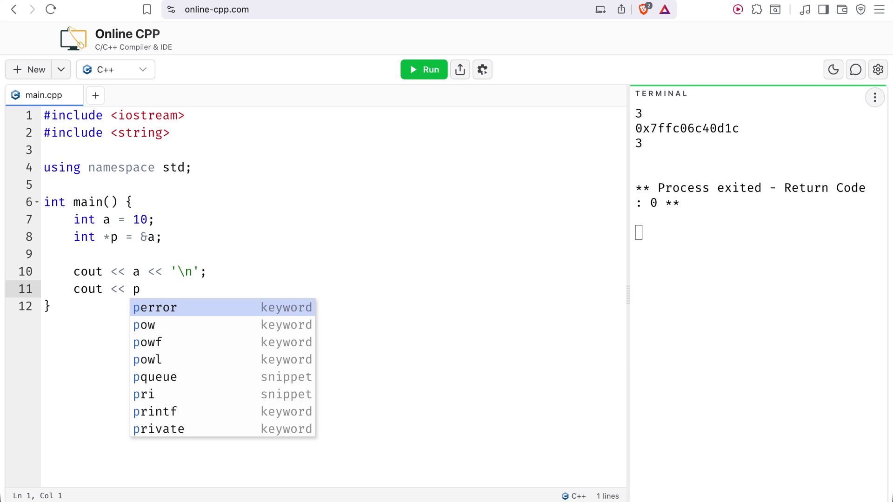
pyautogui.press('BackSpace')
pyautogui.press('BackSpace')
pyautogui.press('BackSpace')
pyautogui.write("<< '\\")
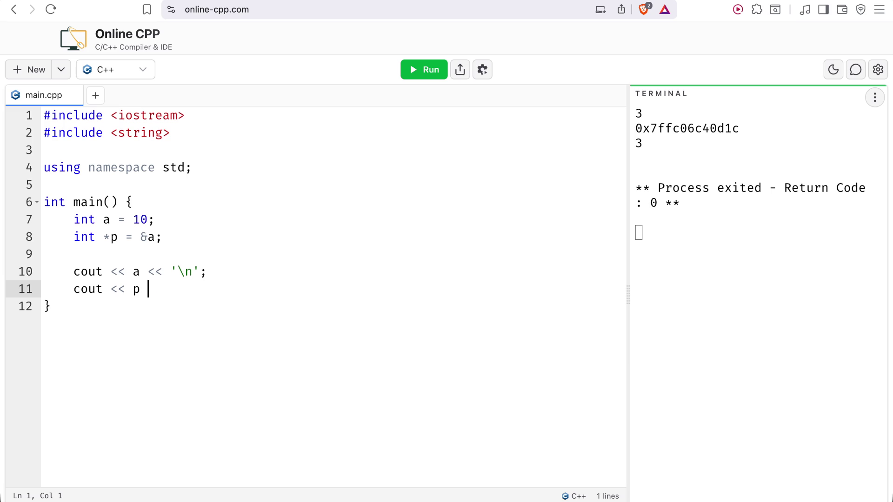
pyautogui.write("n';")
pyautogui.click(426, 70)
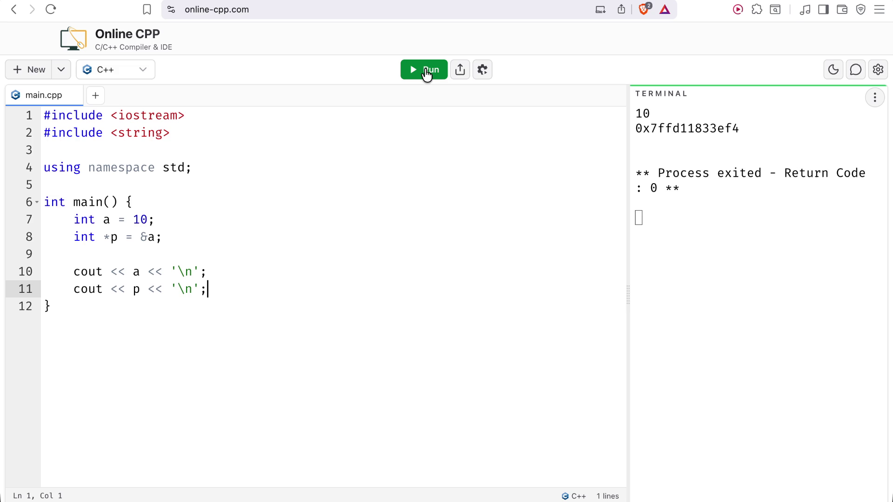
pyautogui.hotkey('ctrl', 'Tab')
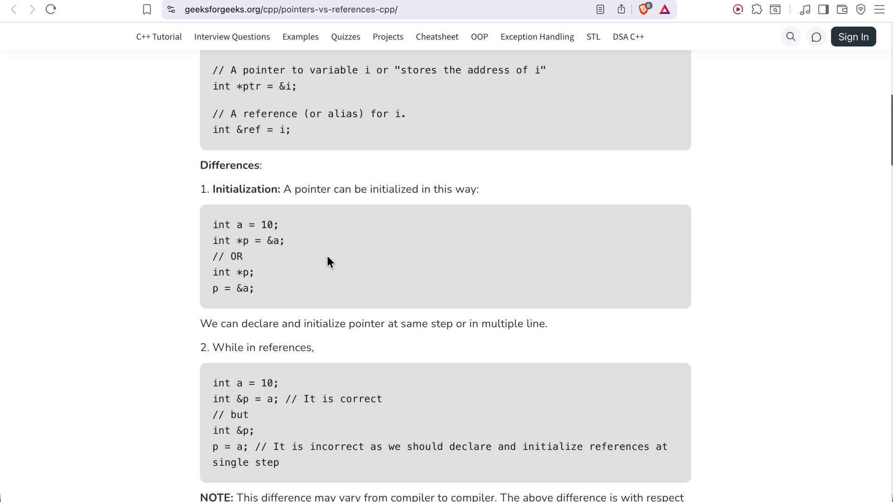
# Read down the pointer-vs-reference differences to the Reassignment section, then return to the C++ editor.
pyautogui.scroll(-3, 327, 257)
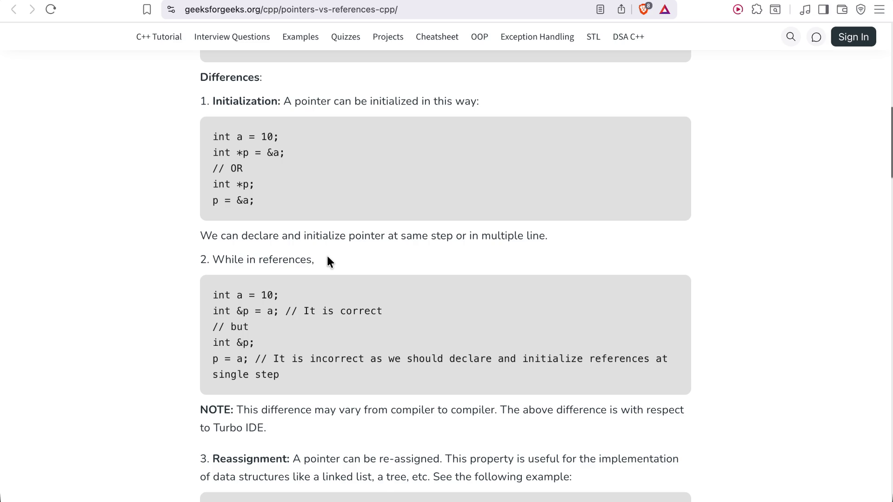
pyautogui.scroll(-3, 328, 259)
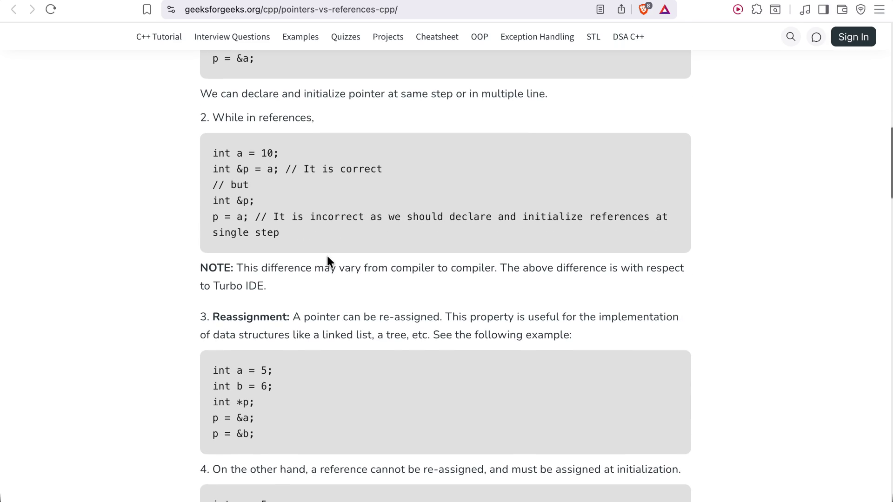
pyautogui.scroll(-3, 327, 256)
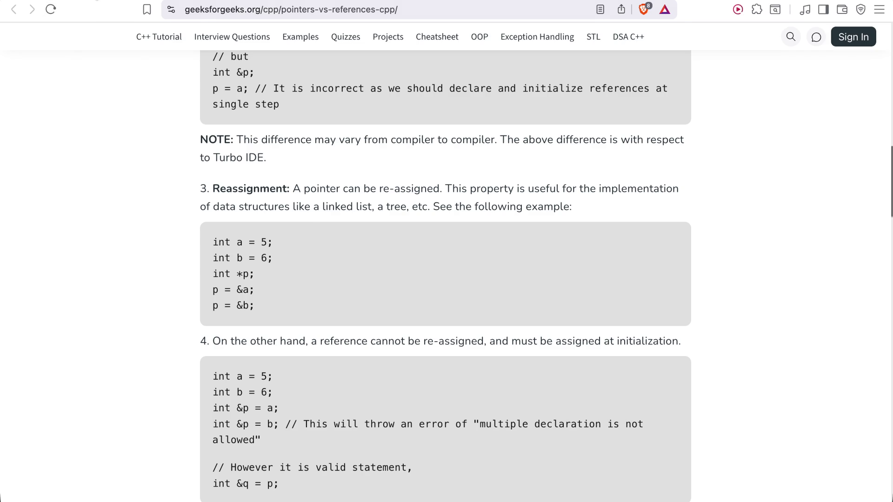
pyautogui.hotkey('ctrl', 'Tab')
# Replace the code with the struct Node program building a 10, 20, 30 list, and run it.
pyautogui.click(371, 383)
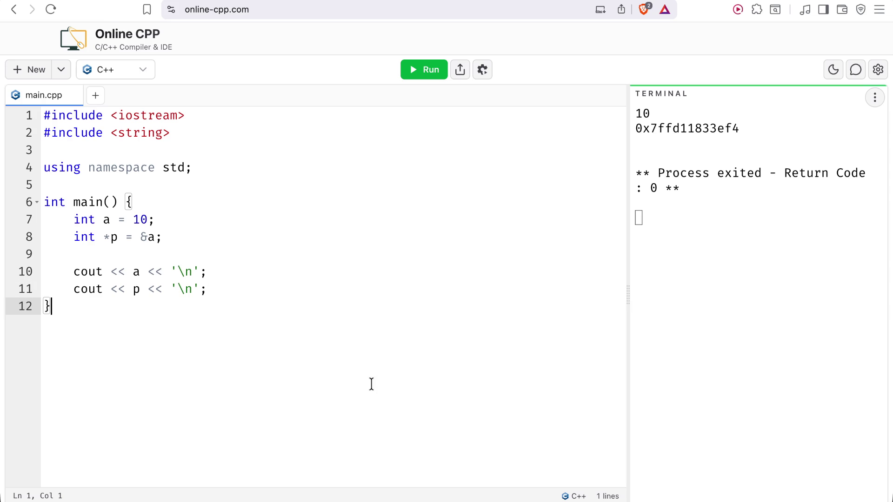
pyautogui.click(254, 292)
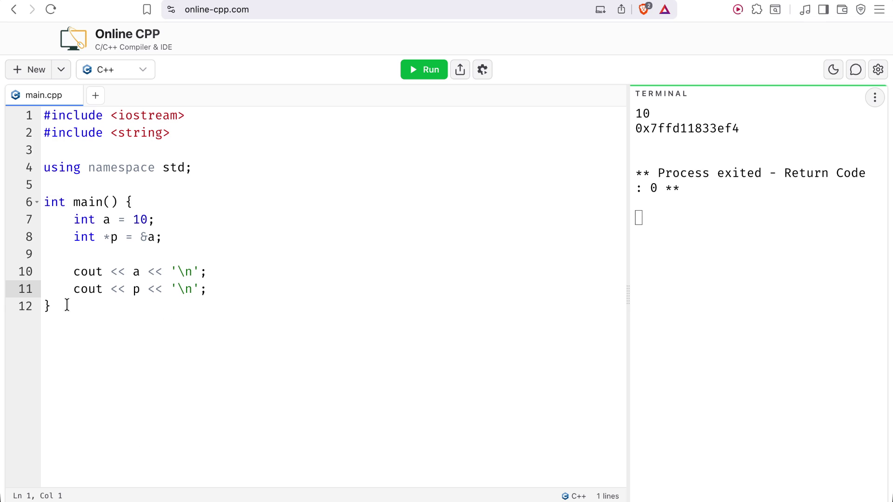
pyautogui.moveTo(55, 307)
pyautogui.mouseDown()
pyautogui.moveTo(57, 166)
pyautogui.moveTo(39, 116)
pyautogui.mouseUp()
pyautogui.press('super+v')
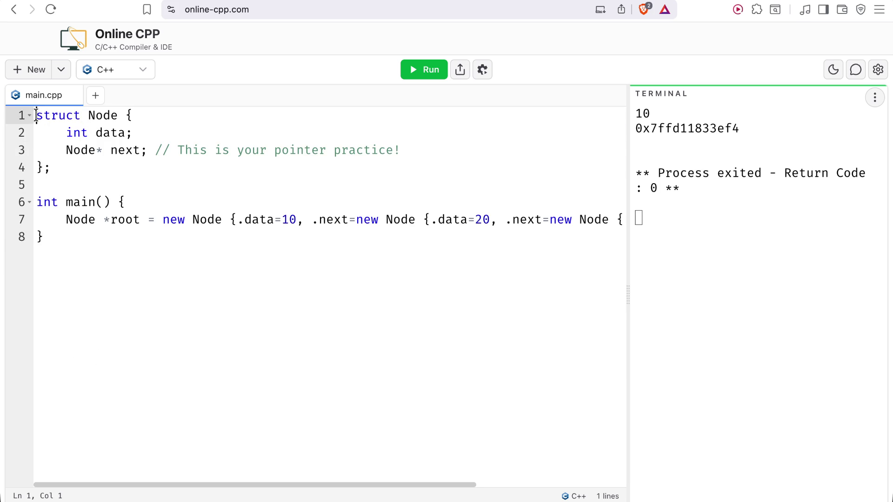
pyautogui.press('Return')
pyautogui.press('Return')
pyautogui.press('BackSpace')
pyautogui.press('BackSpace')
pyautogui.click(424, 70)
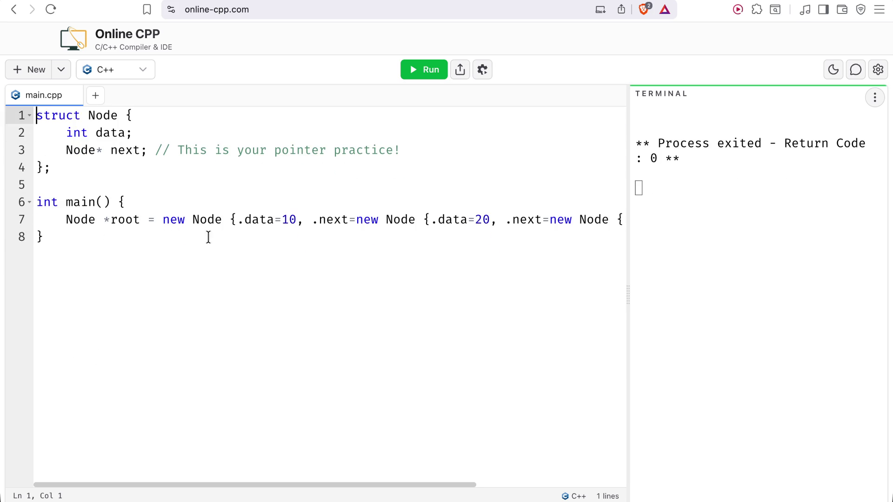
# Inspect the nested node initializer on line 7 holding the values 20 and 30.
pyautogui.click(606, 220)
pyautogui.press('Right')
pyautogui.press('Right')
pyautogui.press('Right')
pyautogui.press('Left')
pyautogui.press('Left')
pyautogui.press('Left')
pyautogui.hscroll(-3, 356, 250)
pyautogui.hscroll(1, 356, 250)
pyautogui.click(287, 256)
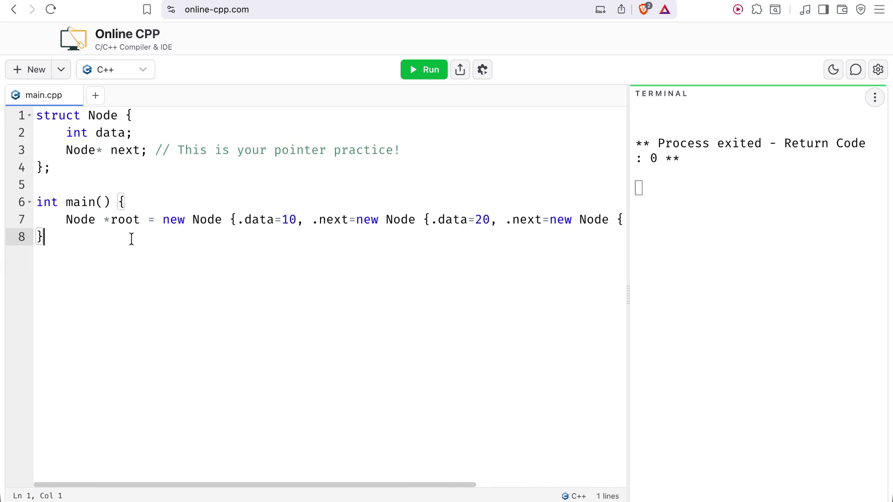
pyautogui.click(131, 220)
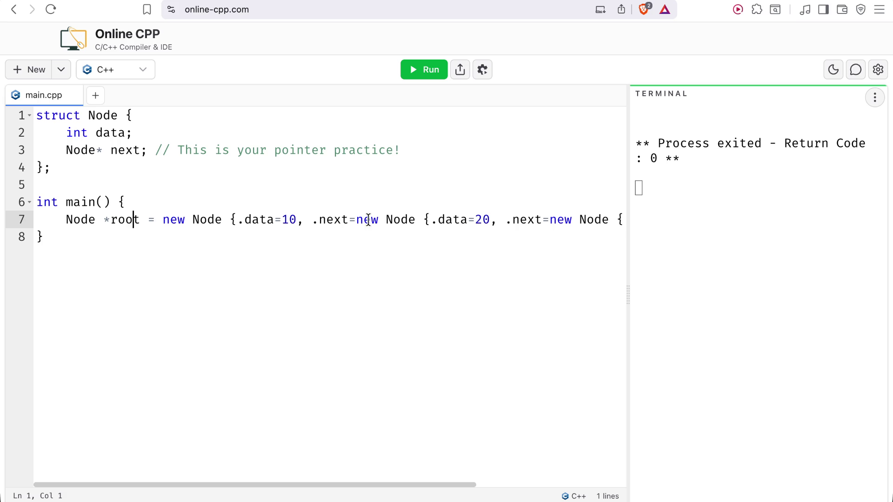
pyautogui.moveTo(370, 219); pyautogui.dragTo(783, 235)
pyautogui.click(622, 225)
pyautogui.press('Right')
pyautogui.press('Right')
pyautogui.press('Right')
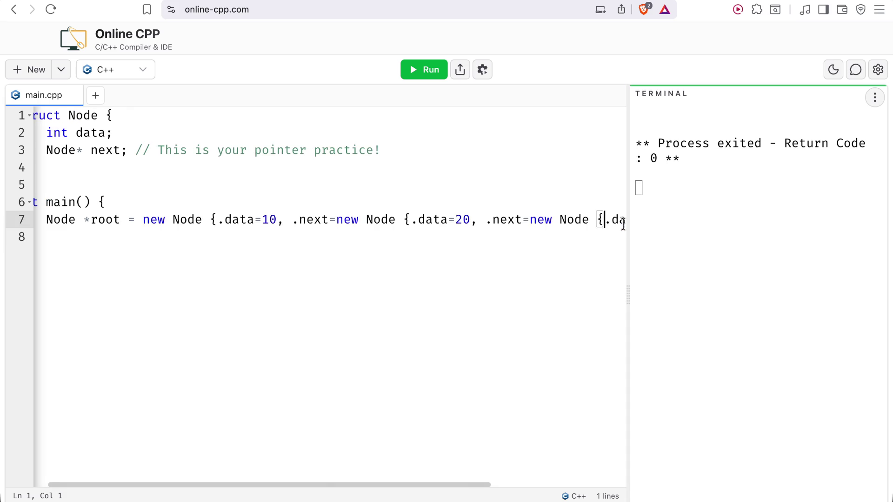
pyautogui.press('Right')
pyautogui.press('Right')
pyautogui.press('Right')
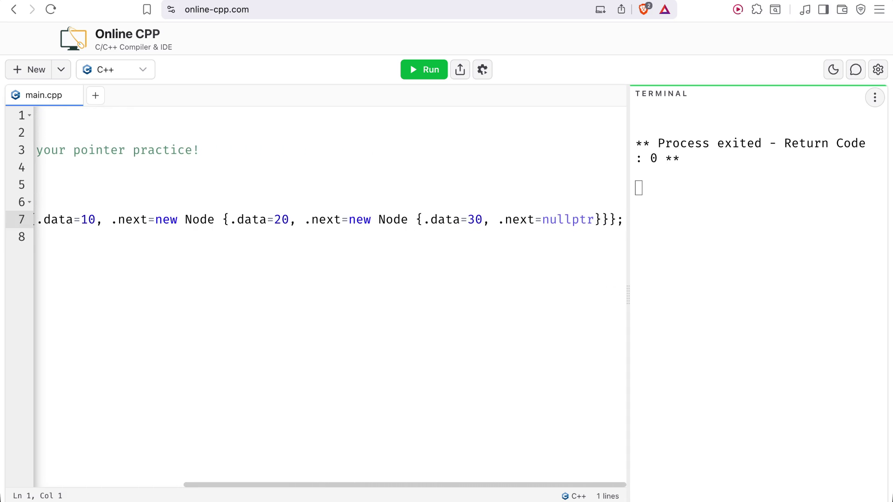
# Open blank lines below the list declaration and begin typing a for loop.
pyautogui.press('Return')
pyautogui.press('Return')
pyautogui.press('Return')
pyautogui.press('Up')
pyautogui.press('Down')
pyautogui.press('Up')
pyautogui.write('for (')
pyautogui.press('BackSpace')
# Write a for header with int i = 0 and an i < sizeof condition, then trim the condition.
pyautogui.write('int i = ')
pyautogui.write('0; i ,')
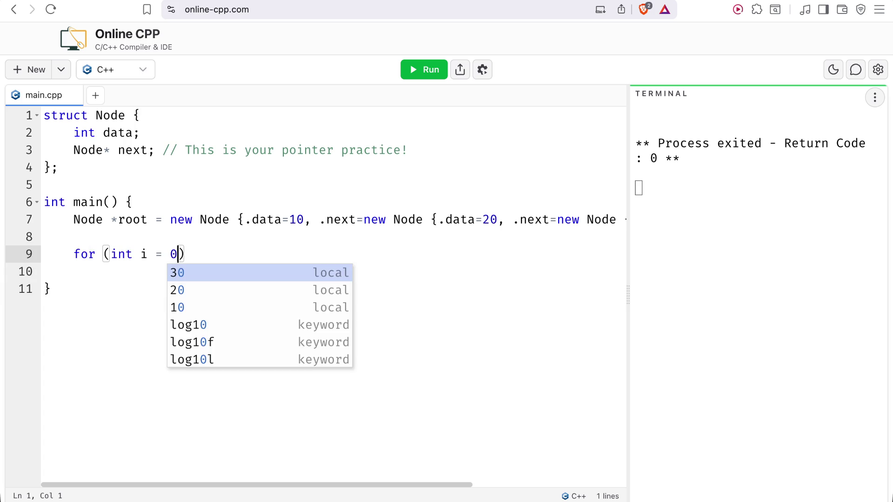
pyautogui.press('BackSpace')
pyautogui.write('< ')
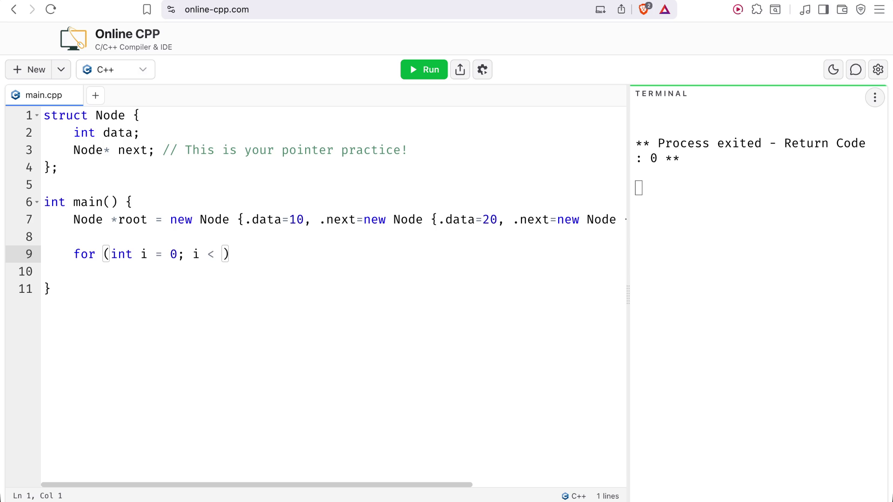
pyautogui.write('sizeof(')
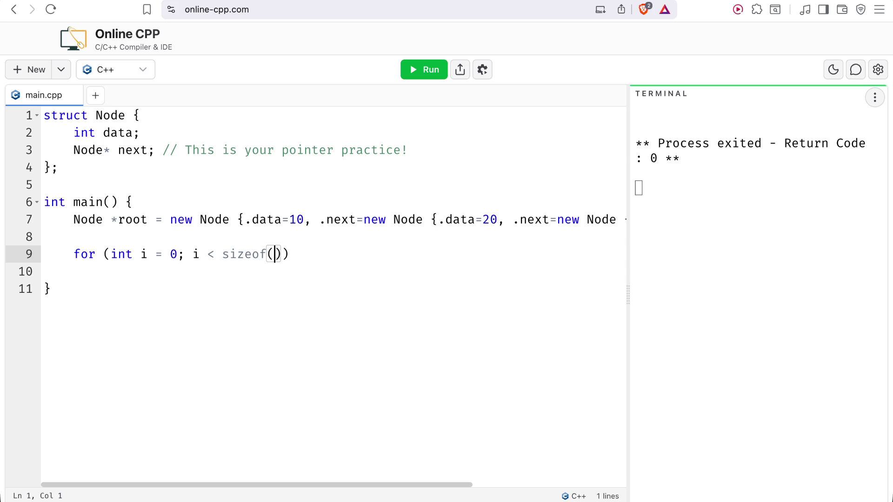
pyautogui.press('BackSpace')
pyautogui.press('BackSpace')
pyautogui.press('BackSpace')
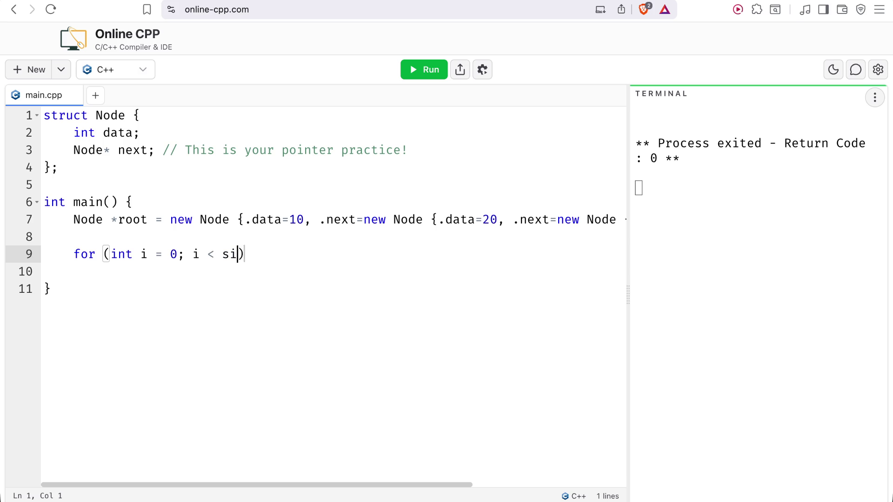
pyautogui.press('BackSpace')
# Delete the unfinished for loop header and clear the extra empty line.
pyautogui.moveTo(242, 253); pyautogui.dragTo(73, 253)
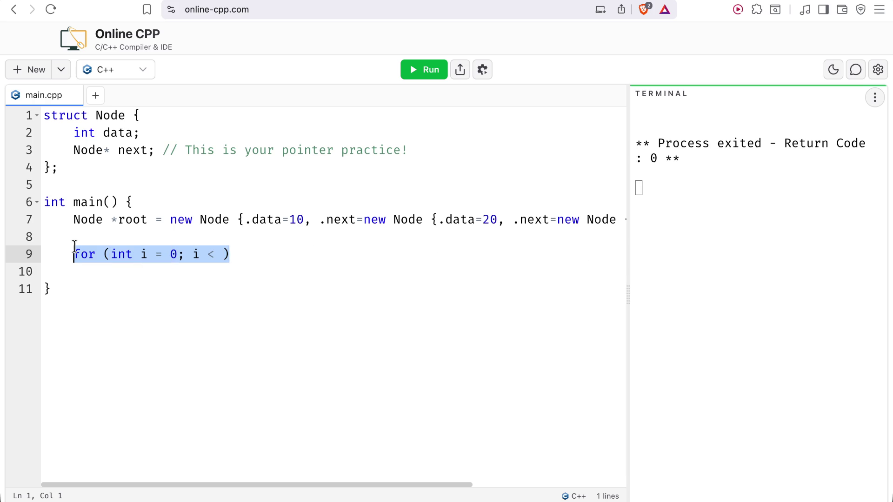
pyautogui.press('BackSpace')
pyautogui.press('Down')
# Type an empty while () loop with a braced body on the line after the list.
pyautogui.press('BackSpace')
pyautogui.write('whi')
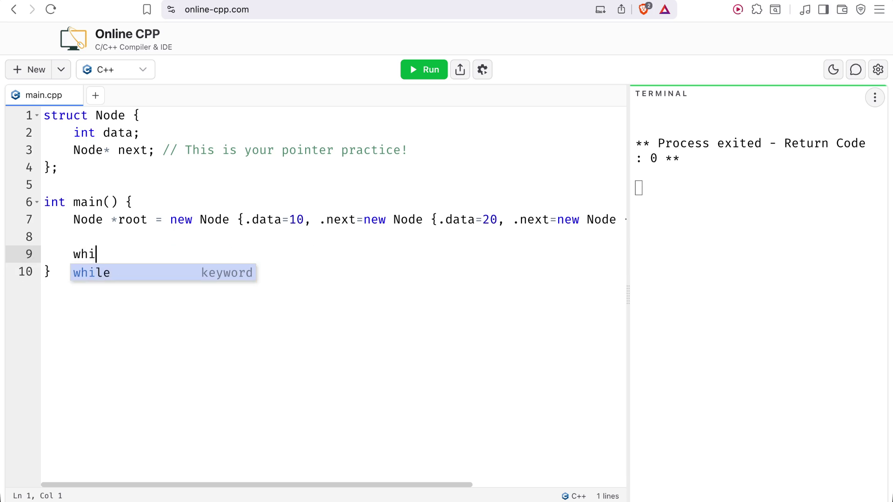
pyautogui.write('le (')
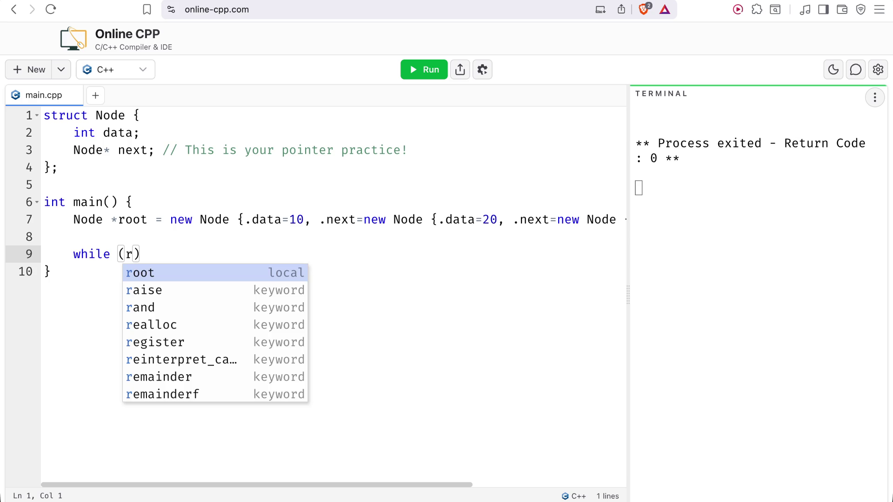
pyautogui.press('BackSpace')
pyautogui.press('Right')
pyautogui.write('P')
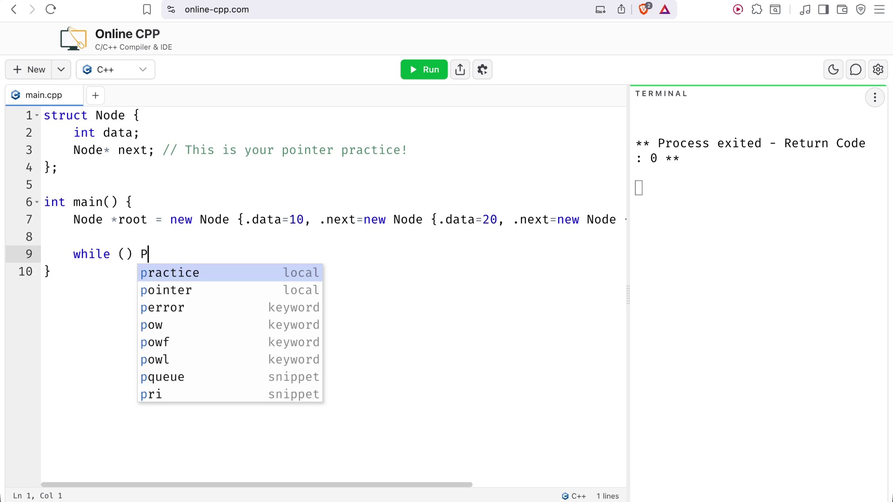
pyautogui.press('Escape')
pyautogui.press('BackSpace')
pyautogui.write('{')
pyautogui.press('Return')
pyautogui.press('Up')
pyautogui.press('Right')
pyautogui.press('Right')
pyautogui.press('Right')
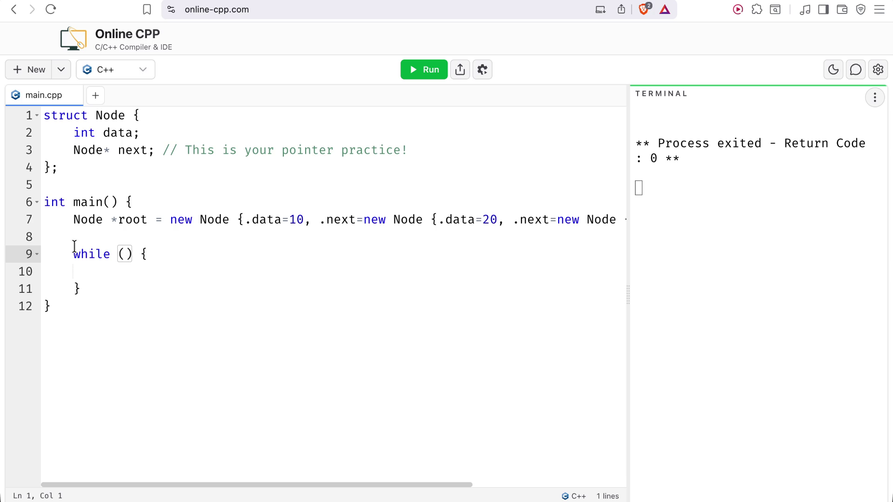
# Enter root as the while condition and review the Node struct's next field.
pyautogui.write('f')
pyautogui.press('BackSpace')
pyautogui.write('root')
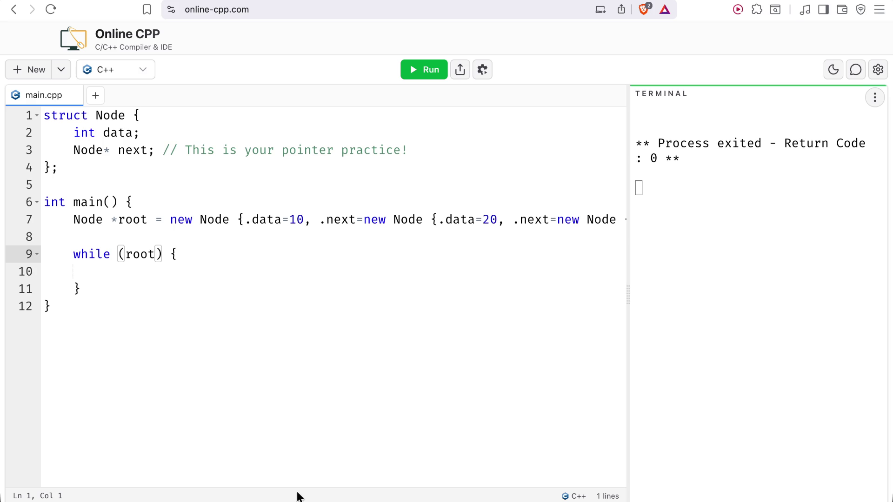
pyautogui.moveTo(329, 485)
pyautogui.mouseDown()
pyautogui.moveTo(496, 472)
pyautogui.moveTo(362, 462)
pyautogui.moveTo(302, 469)
pyautogui.mouseUp()
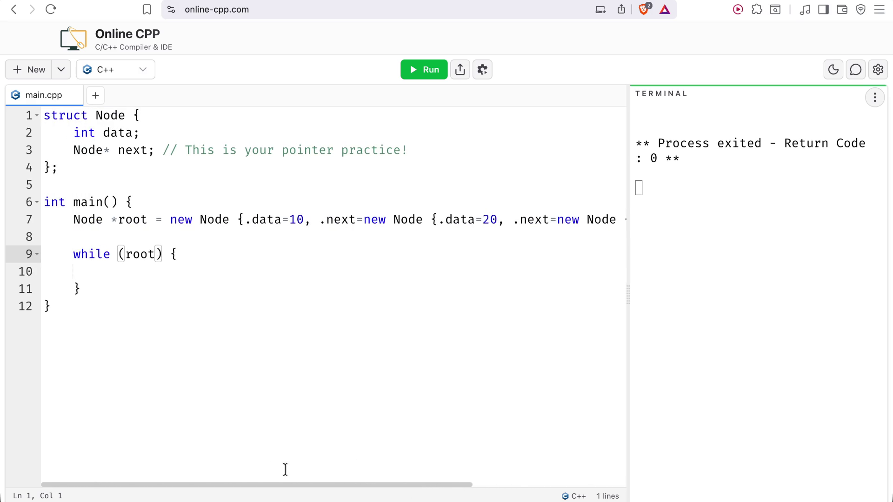
pyautogui.moveTo(125, 151); pyautogui.dragTo(148, 151)
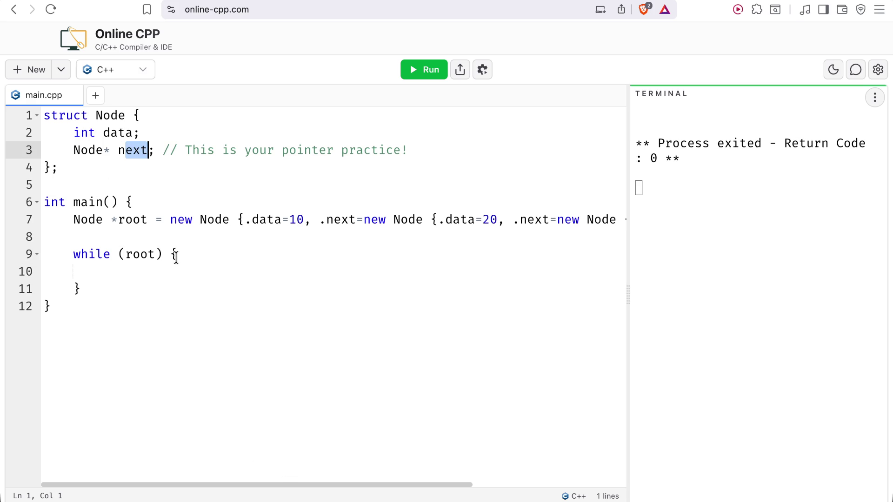
pyautogui.click(156, 255)
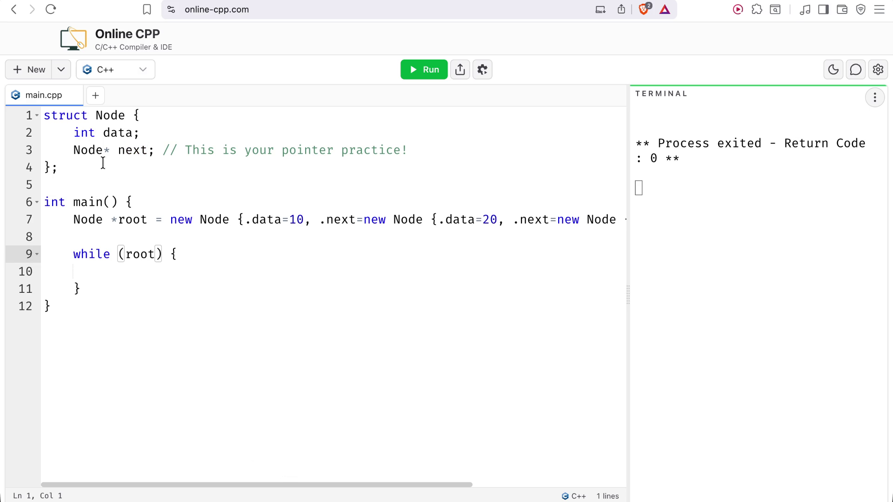
pyautogui.click(45, 116)
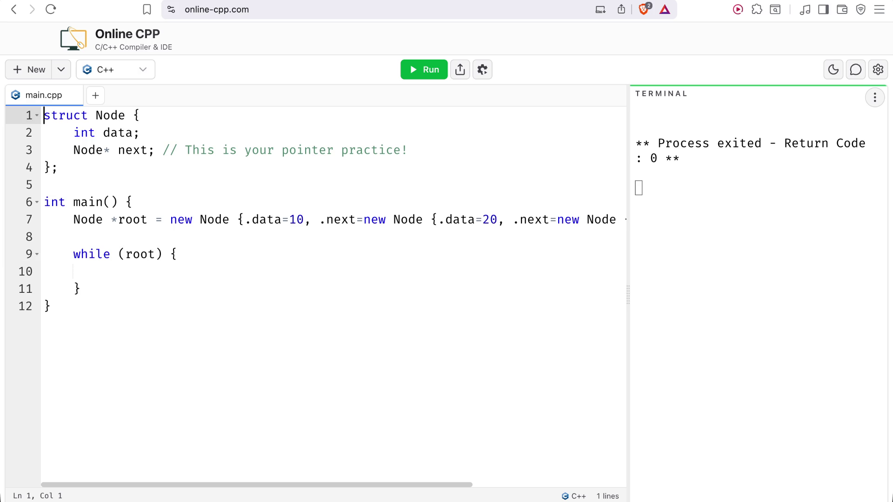
pyautogui.write('typedef')
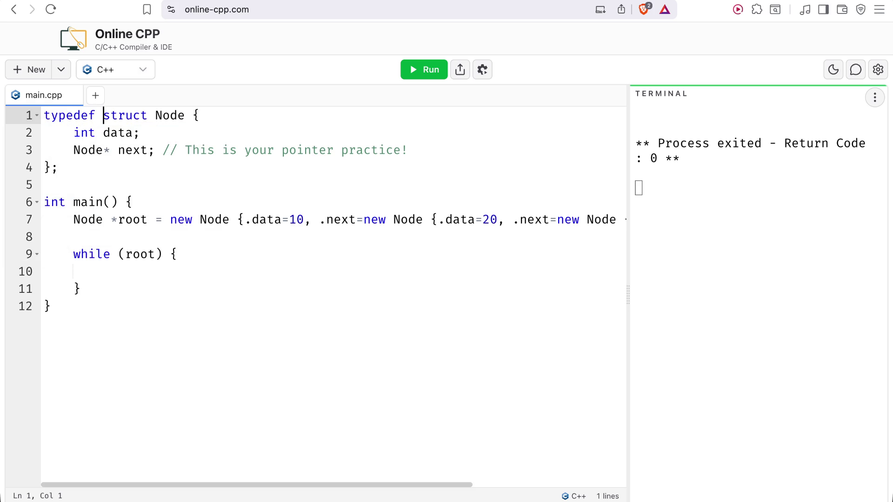
pyautogui.moveTo(154, 115)
pyautogui.mouseDown()
pyautogui.moveTo(193, 114)
pyautogui.moveTo(181, 114)
pyautogui.mouseUp()
pyautogui.press('BackSpace')
pyautogui.press('BackSpace')
pyautogui.click(52, 168)
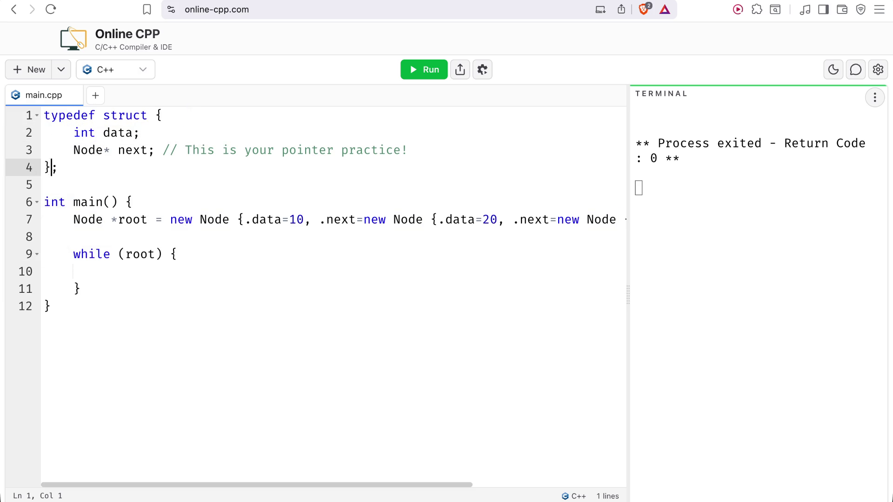
pyautogui.write('Node')
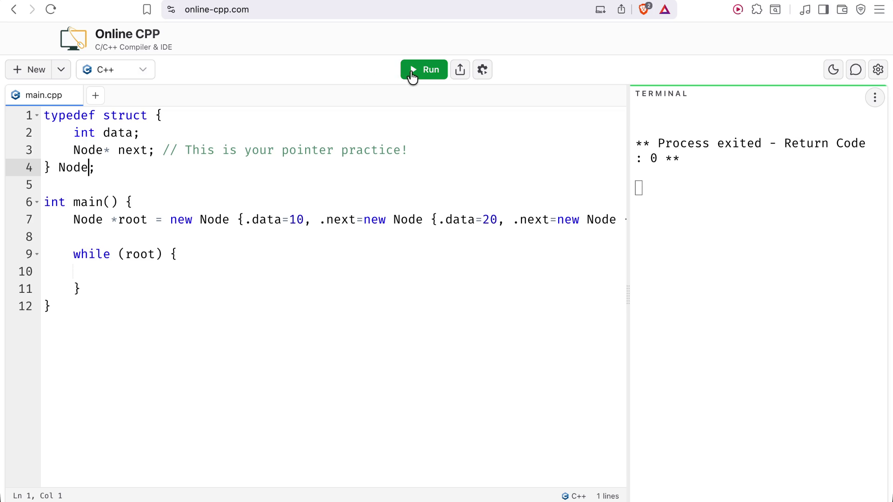
pyautogui.press('super+z')
pyautogui.press('super+z')
pyautogui.press('super+z')
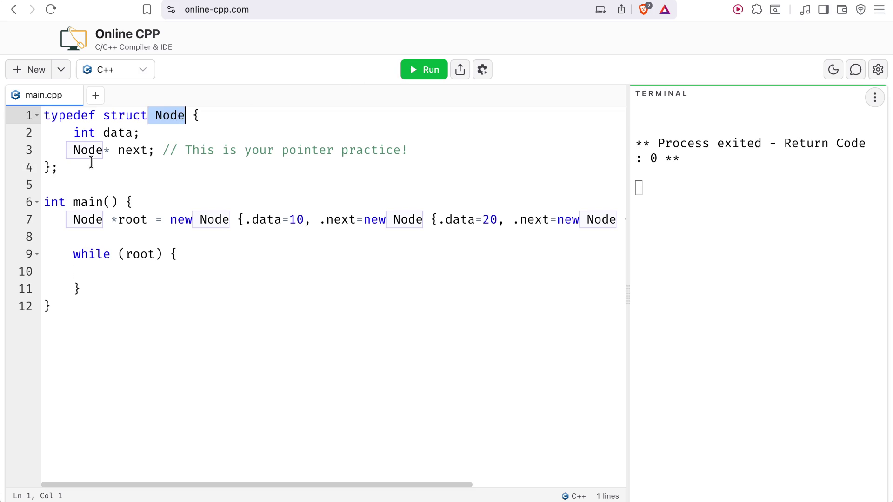
pyautogui.press('super+z')
pyautogui.click(126, 149)
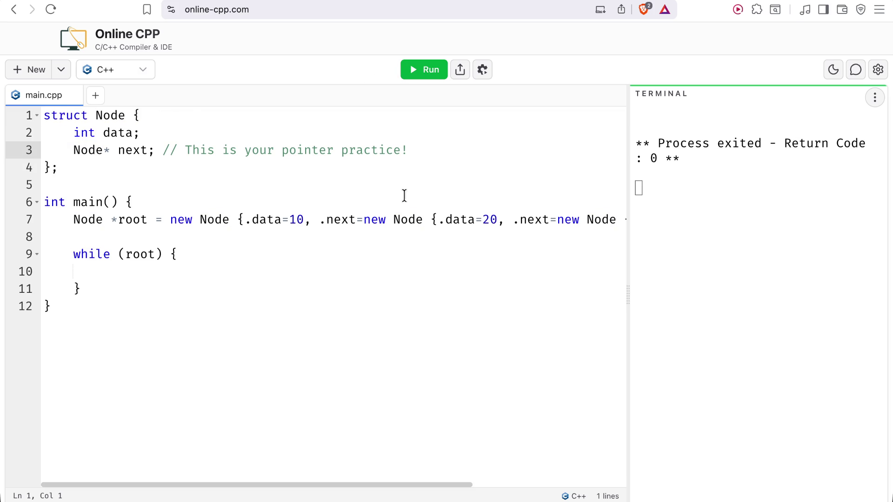
pyautogui.click(127, 275)
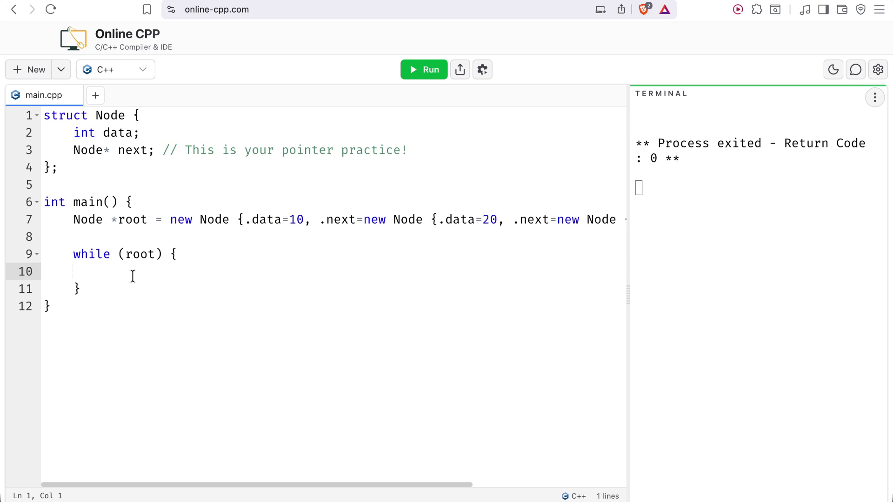
pyautogui.click(155, 254)
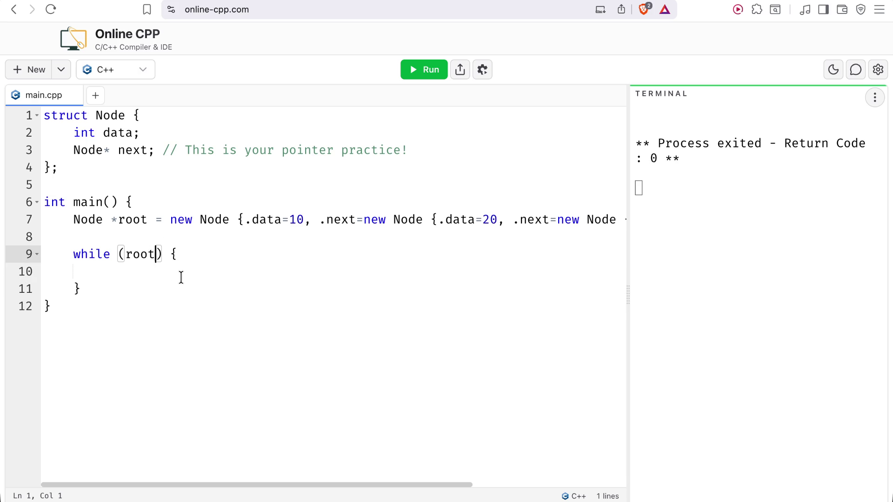
pyautogui.write('.dt')
pyautogui.write('at')
# Complete root.data in the condition and declare int index = 0; above the loop.
pyautogui.press('BackSpace')
pyautogui.press('BackSpace')
pyautogui.press('Return')
pyautogui.click(73, 237)
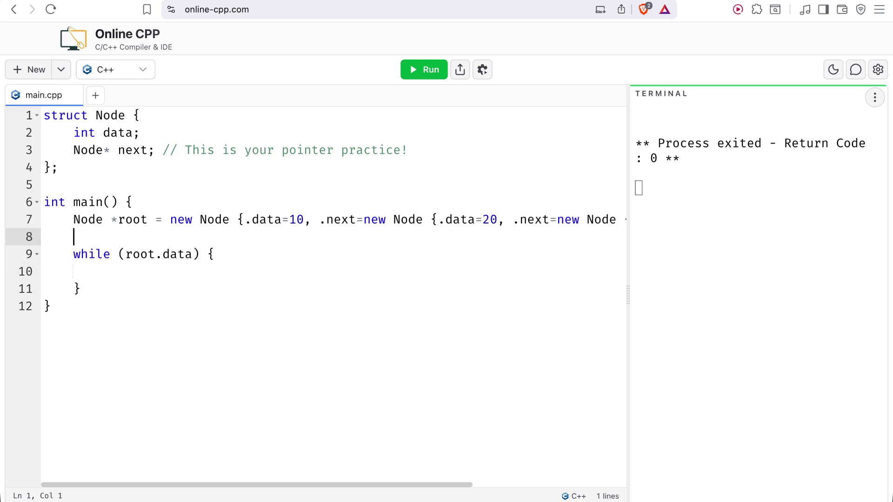
pyautogui.press('Return')
pyautogui.write('int inde')
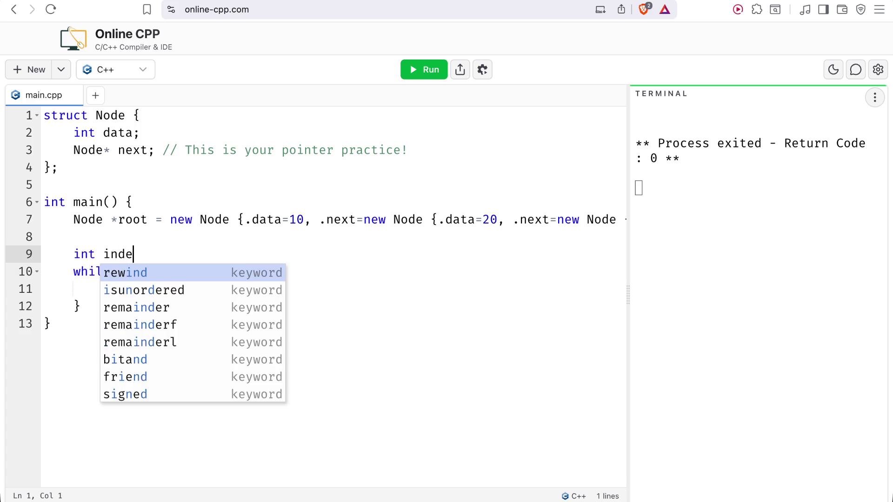
pyautogui.write('x = 0;')
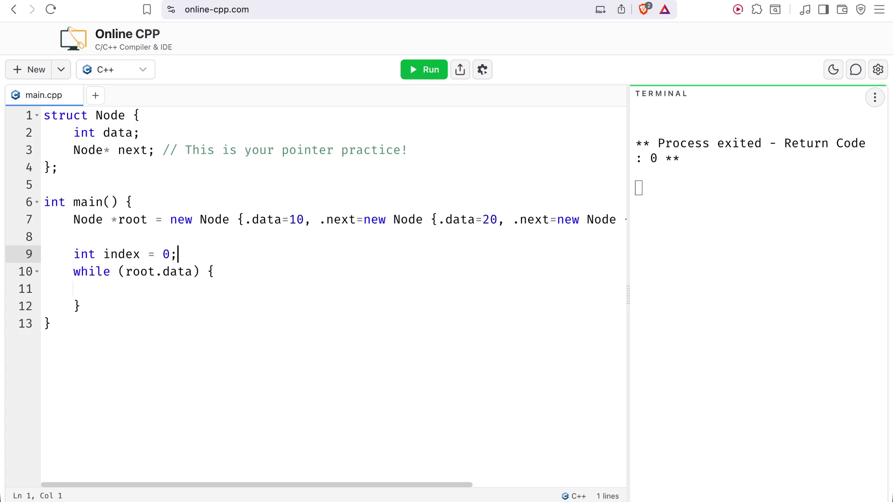
# Make the condition index < root.data and add index++; inside the loop body.
pyautogui.click(125, 272)
pyautogui.write('index')
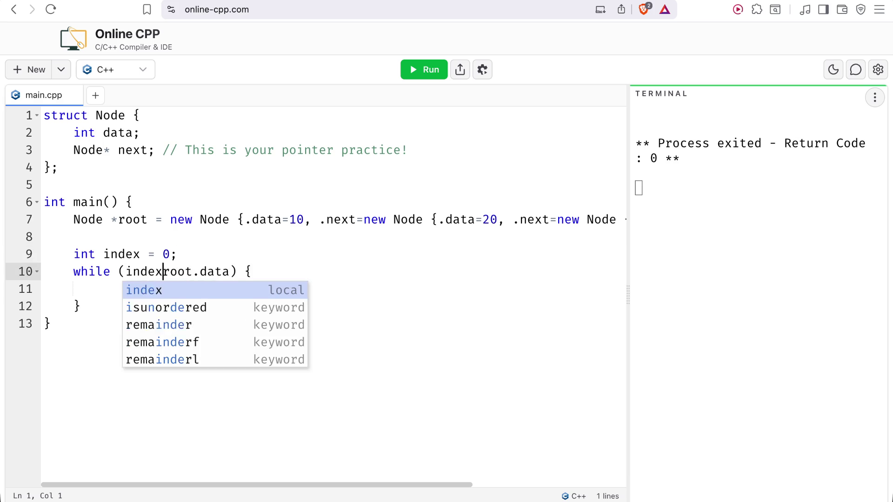
pyautogui.write(' <')
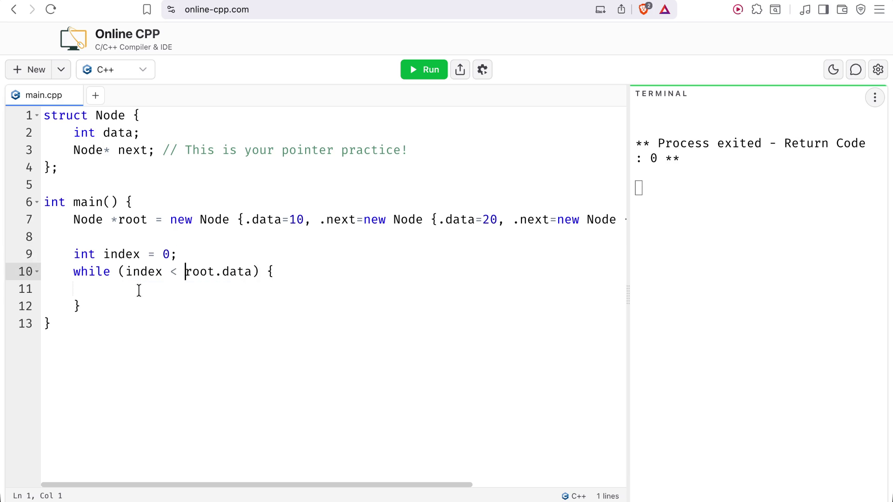
pyautogui.click(139, 286)
pyautogui.press('Return')
pyautogui.write('index++;')
pyautogui.click(103, 289)
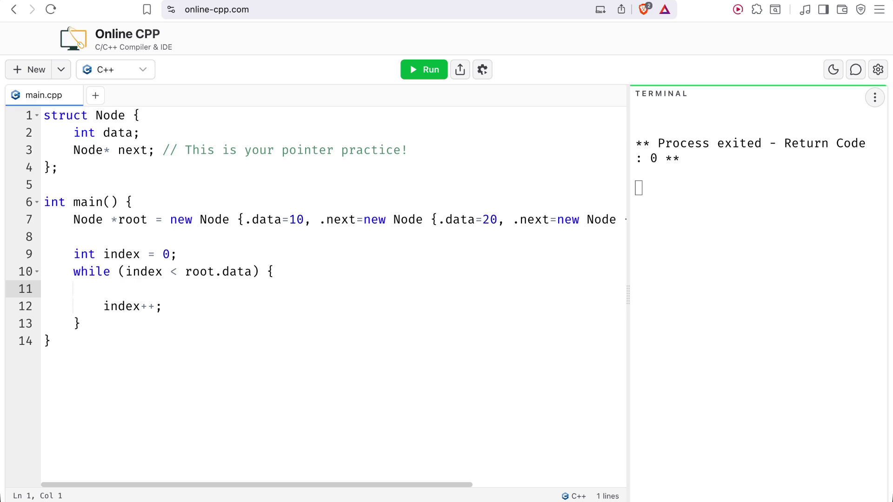
# Select root.data in the condition, then delete the int index = 0; declaration line.
pyautogui.hscroll(2, 223, 252)
pyautogui.hscroll(5, 222, 253)
pyautogui.hscroll(-7, 223, 253)
pyautogui.click(253, 272)
pyautogui.moveTo(253, 272); pyautogui.dragTo(159, 273)
pyautogui.tripleClick(148, 257)
pyautogui.press('BackSpace')
pyautogui.click(174, 293)
# Delete the index++ line and rewrite the condition as root->next != nullptr.
pyautogui.press('BackSpace')
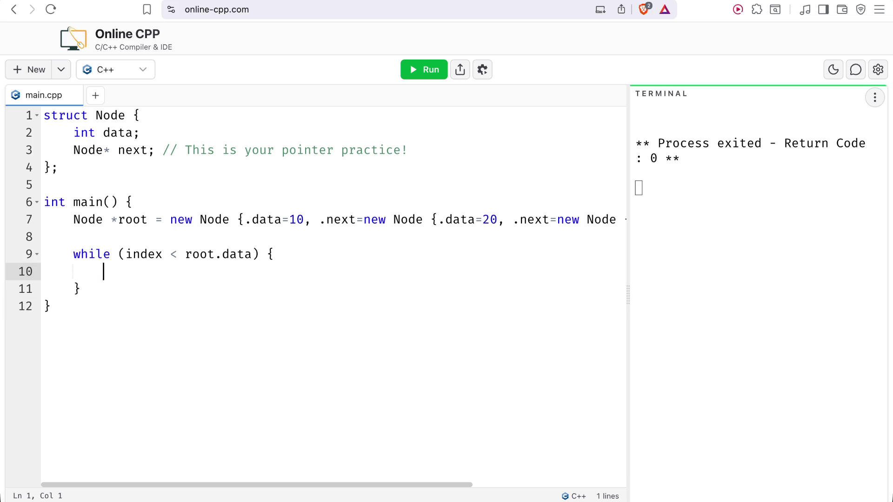
pyautogui.moveTo(251, 254); pyautogui.dragTo(126, 254)
pyautogui.write('ro')
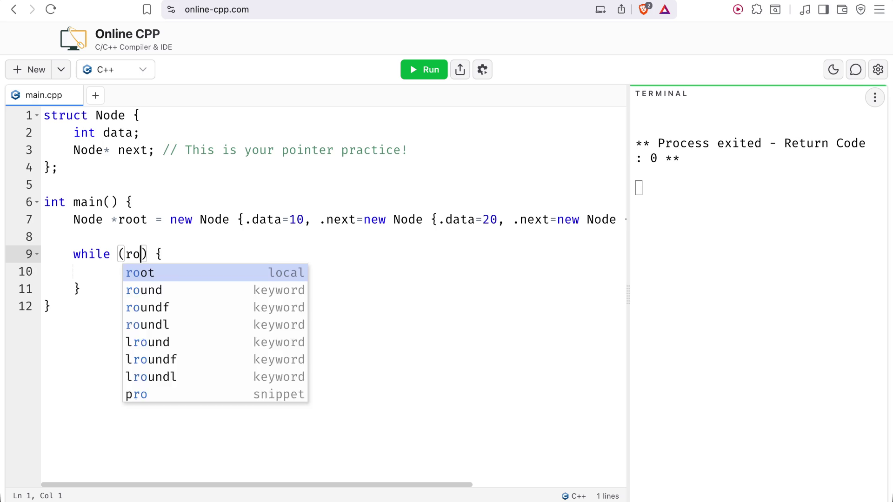
pyautogui.write('ot->')
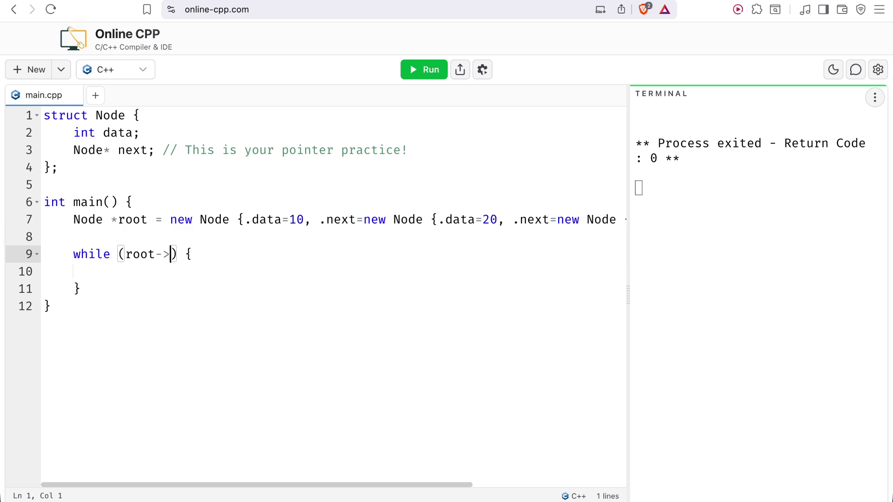
pyautogui.write('next')
pyautogui.press('BackSpace')
pyautogui.write('t')
pyautogui.write('!')
pyautogui.write('= ni')
pyautogui.press('BackSpace')
pyautogui.write('ull')
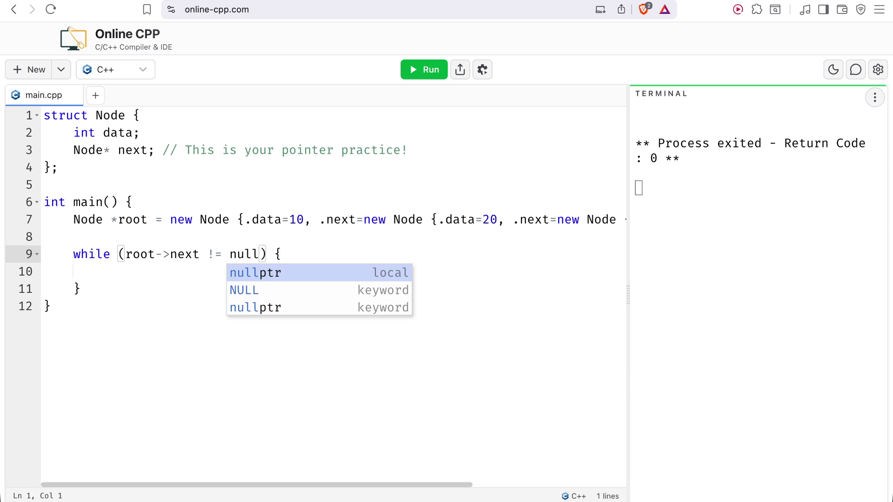
pyautogui.press('Return')
# Check the != nullptr part of the condition and move into the empty loop body.
pyautogui.press('Down')
pyautogui.press('Down')
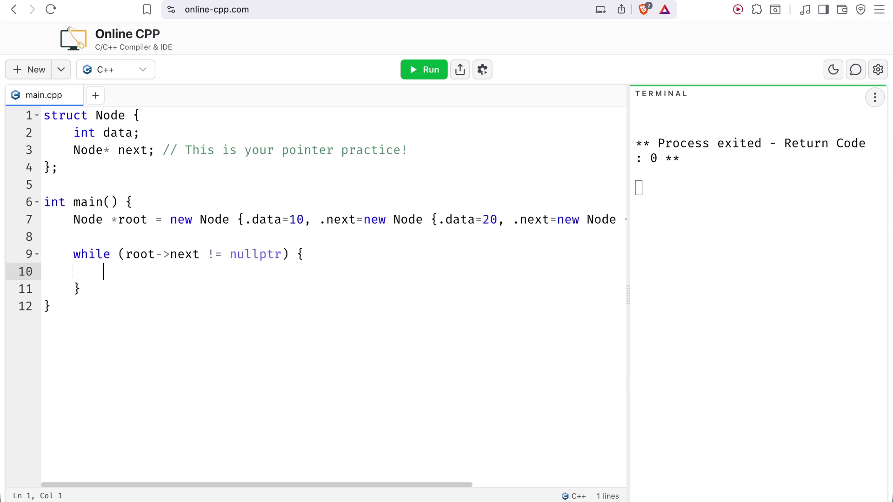
pyautogui.press('Up')
pyautogui.press('Up')
pyautogui.press('Left')
pyautogui.press('Left')
pyautogui.press('Left')
pyautogui.hotkey('shift', 'Right')
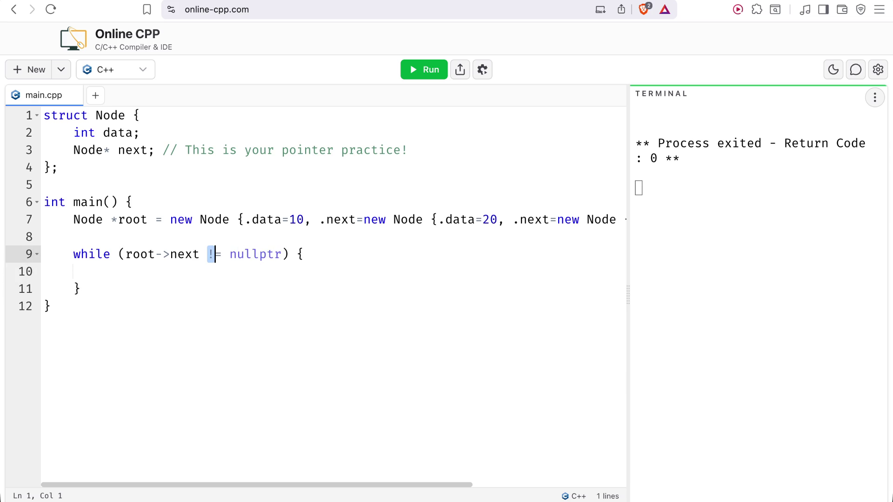
pyautogui.hotkey('shift', 'Right')
pyautogui.hotkey('shift', 'Right')
pyautogui.hotkey('shift', 'Right')
pyautogui.press('Right')
pyautogui.click(316, 251)
pyautogui.press('Down')
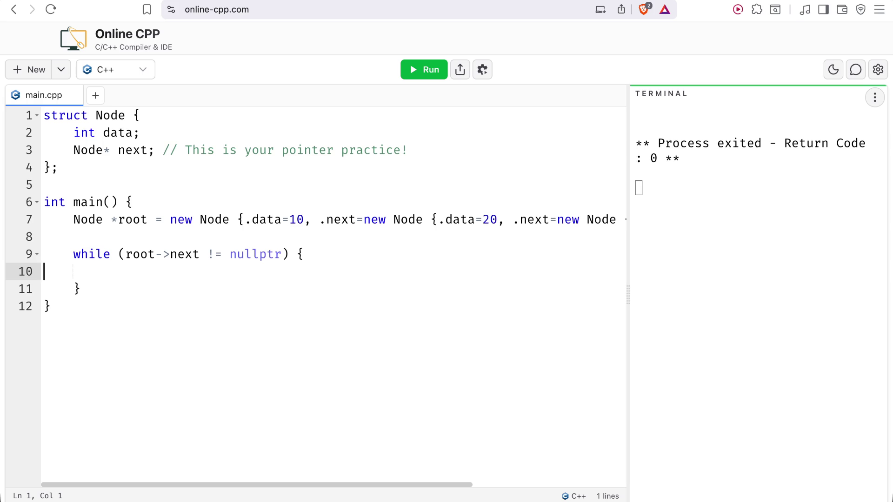
# Remove and restore the empty line inside the while loop body.
pyautogui.press('BackSpace')
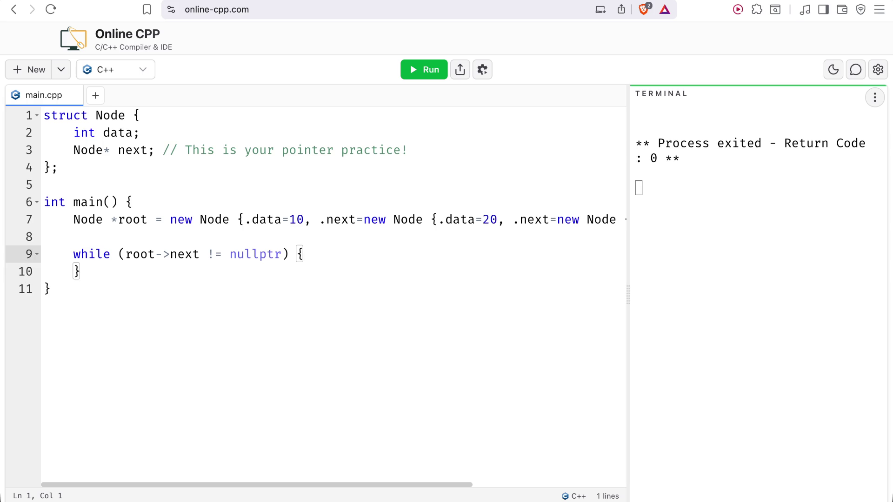
pyautogui.press('Down')
pyautogui.press('Down')
pyautogui.click(303, 254)
pyautogui.press('Return')
pyautogui.click(103, 288)
pyautogui.click(103, 271)
pyautogui.click(104, 254)
pyautogui.press('Right')
pyautogui.press('Right')
pyautogui.press('Right')
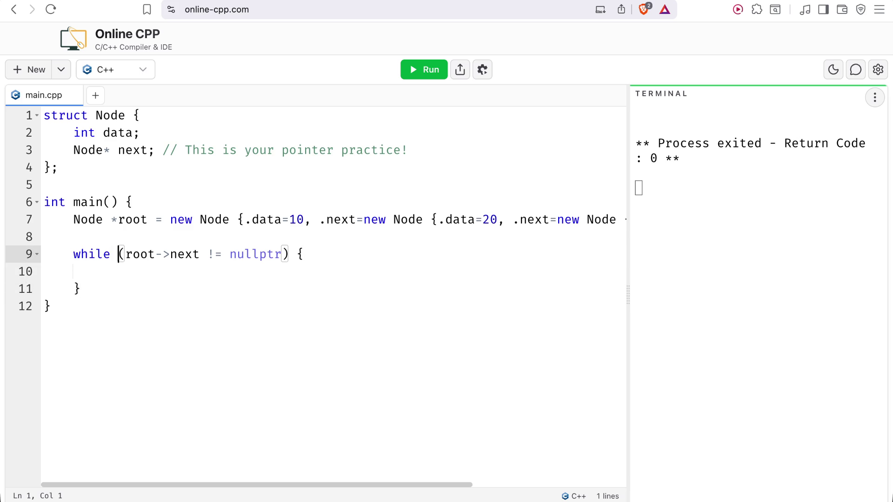
pyautogui.press('Right')
pyautogui.press('Right')
pyautogui.press('Right')
pyautogui.press('Left')
# Select nullptr in the while condition.
pyautogui.hotkey('shift', 'Right')
pyautogui.hotkey('shift', 'Right')
pyautogui.hotkey('shift', 'Right')
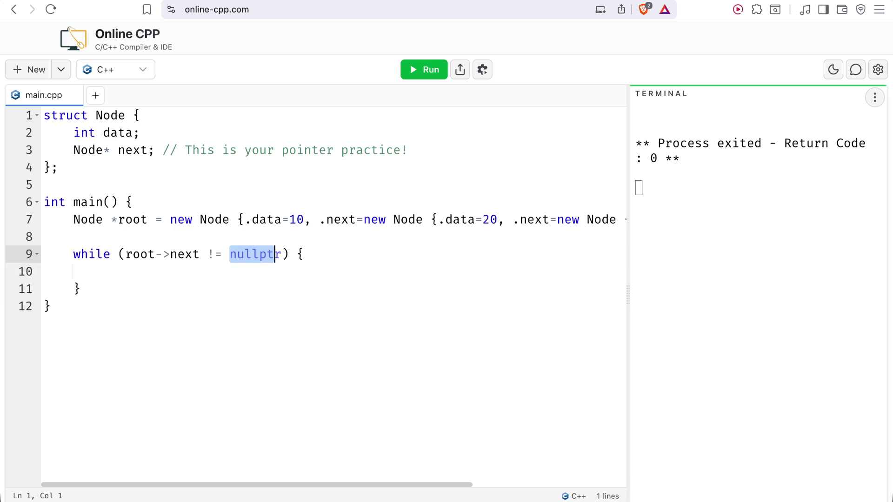
pyautogui.press('Down')
pyautogui.press('Up')
pyautogui.hotkey('shift', 'Left')
pyautogui.hotkey('shift', 'Left')
pyautogui.hotkey('shift', 'Left')
pyautogui.hotkey('shift', 'Left')
pyautogui.hotkey('shift', 'Left')
pyautogui.hotkey('shift', 'Left')
pyautogui.hotkey('shift', 'Down')
pyautogui.hotkey('shift', 'Up')
pyautogui.hotkey('shift', 'Up')
pyautogui.hotkey('shift', 'Down')
# Try replacing nullptr with 0, -1, 3, 4, 5 and 6, then delete the value.
pyautogui.write('0')
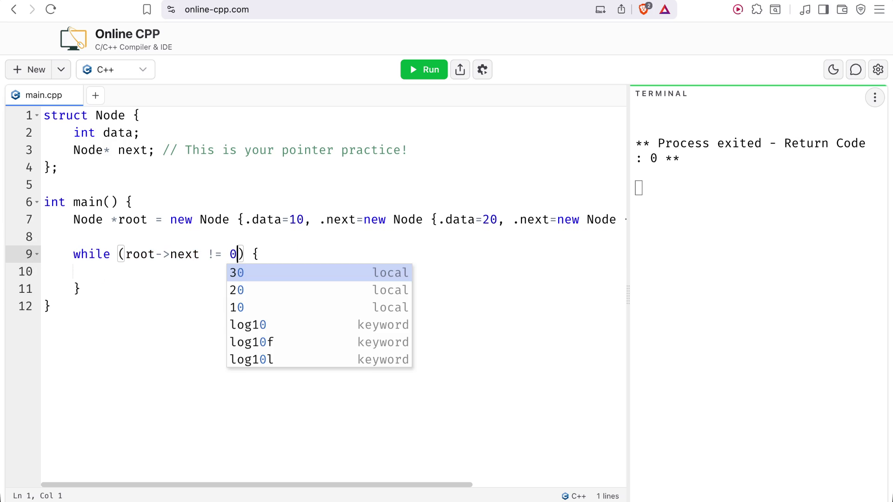
pyautogui.press('BackSpace')
pyautogui.write('0')
pyautogui.press('BackSpace')
pyautogui.write('-1')
pyautogui.press('BackSpace')
pyautogui.write('3')
pyautogui.press('BackSpace')
pyautogui.write('4')
pyautogui.press('BackSpace')
pyautogui.write('5')
pyautogui.press('BackSpace')
pyautogui.write('6')
pyautogui.press('BackSpace')
pyautogui.press('BackSpace')
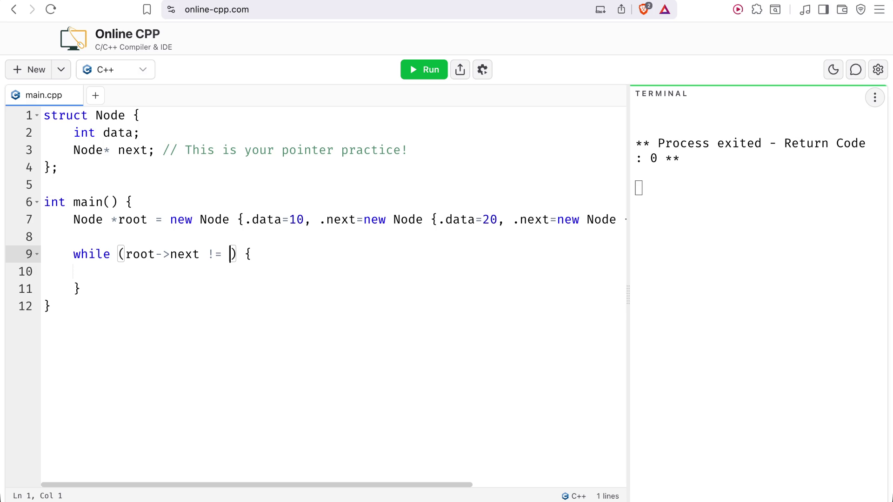
# Retype nullptr via autocomplete, then start deleting the != nullptr comparison.
pyautogui.write('null')
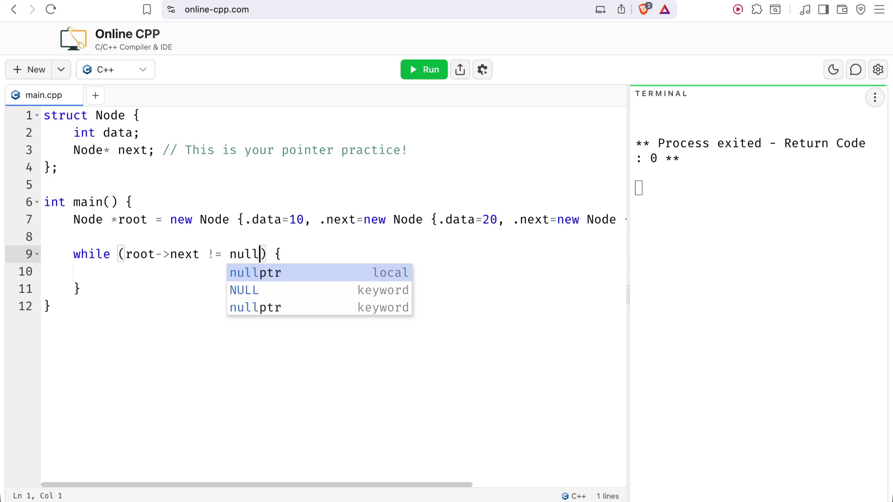
pyautogui.press('Down')
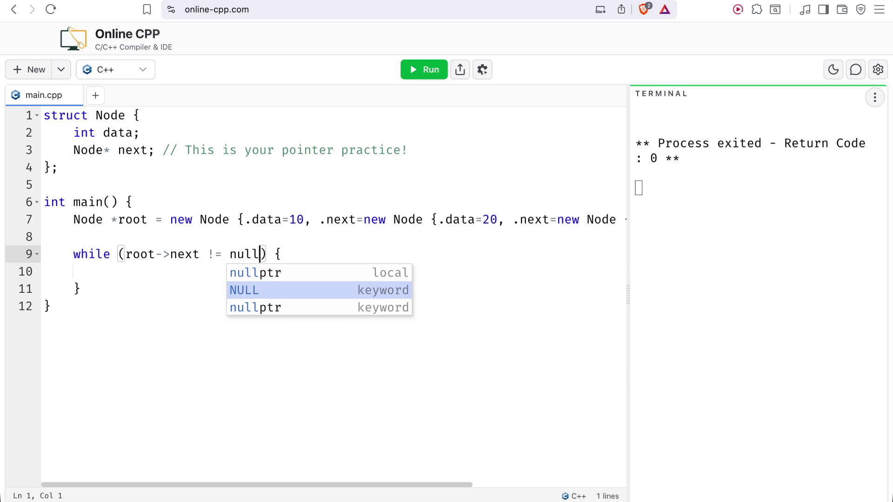
pyautogui.press('Up')
pyautogui.press('Return')
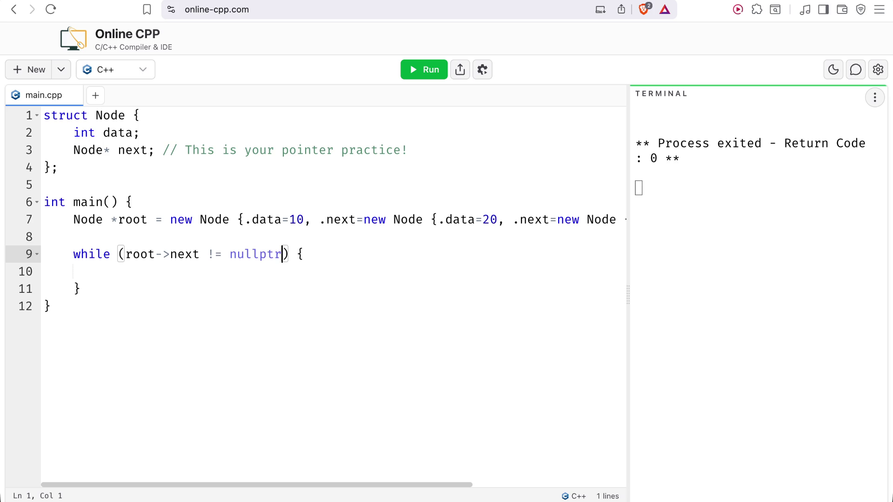
pyautogui.press('BackSpace')
pyautogui.press('BackSpace')
pyautogui.press('BackSpace')
pyautogui.press('BackSpace')
pyautogui.press('BackSpace')
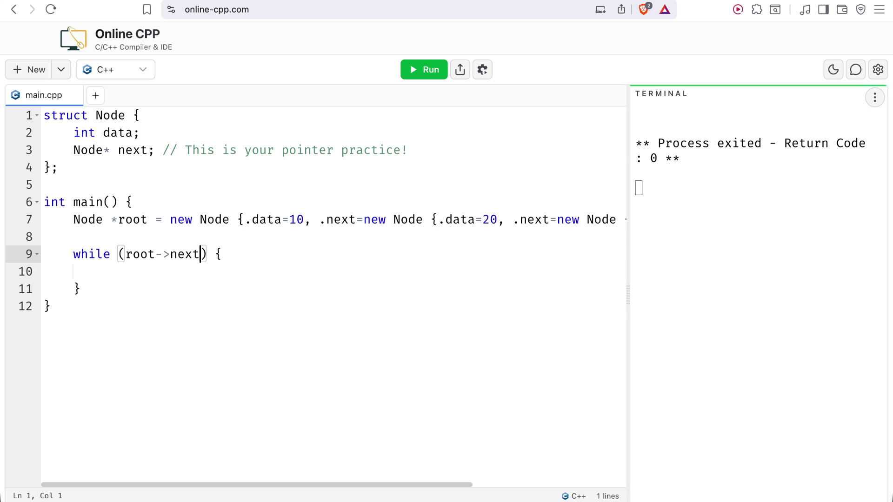
# Add '#include <iostream>' on a new first line above struct Node.
pyautogui.click(104, 272)
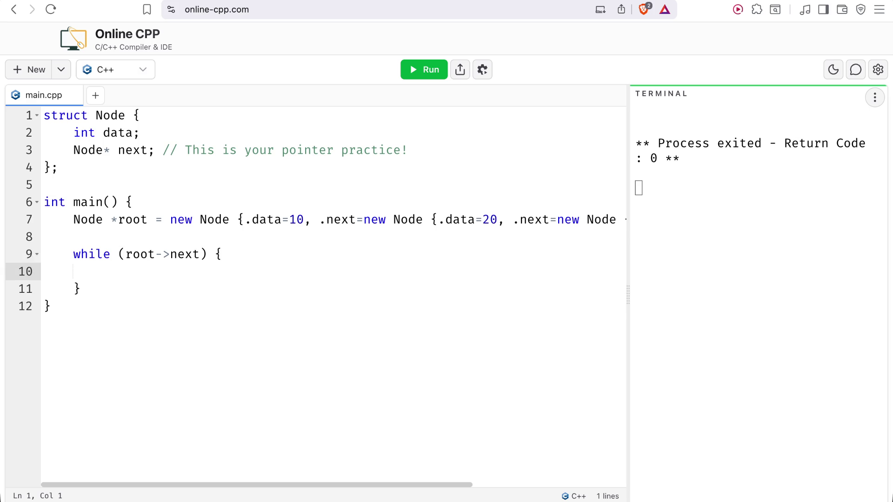
pyautogui.press('Up')
pyautogui.press('Up')
pyautogui.press('Up')
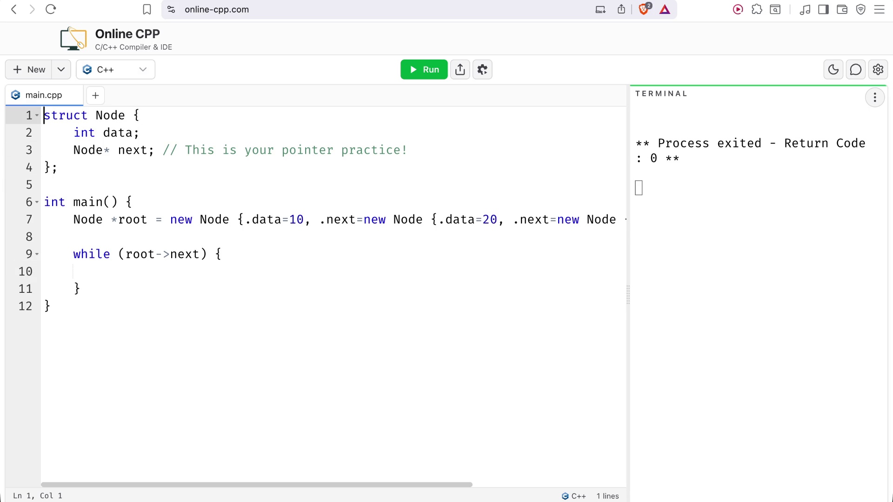
pyautogui.press('Return')
pyautogui.press('Return')
pyautogui.press('Up')
pyautogui.press('Up')
pyautogui.write('#include <iostream>')
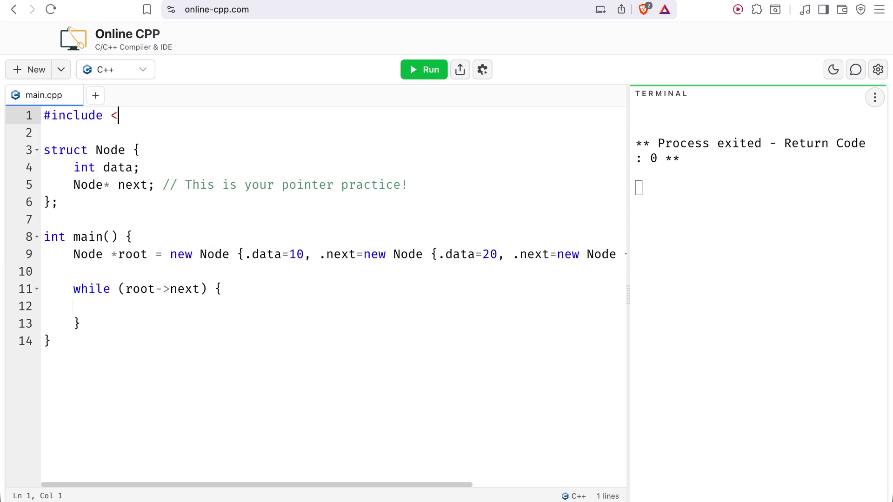
# Add 'using namespace std;' below the include, then return to the empty loop body.
pyautogui.press('Return')
pyautogui.press('Return')
pyautogui.write('using namespace std;')
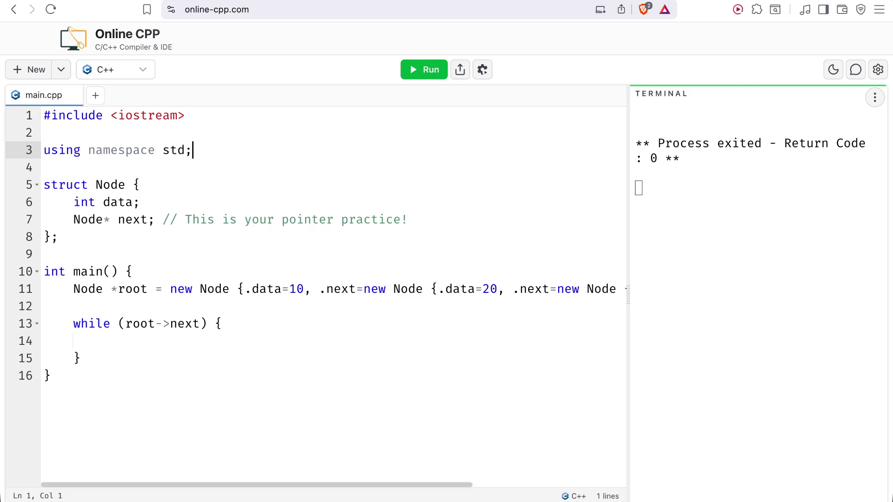
pyautogui.click(268, 339)
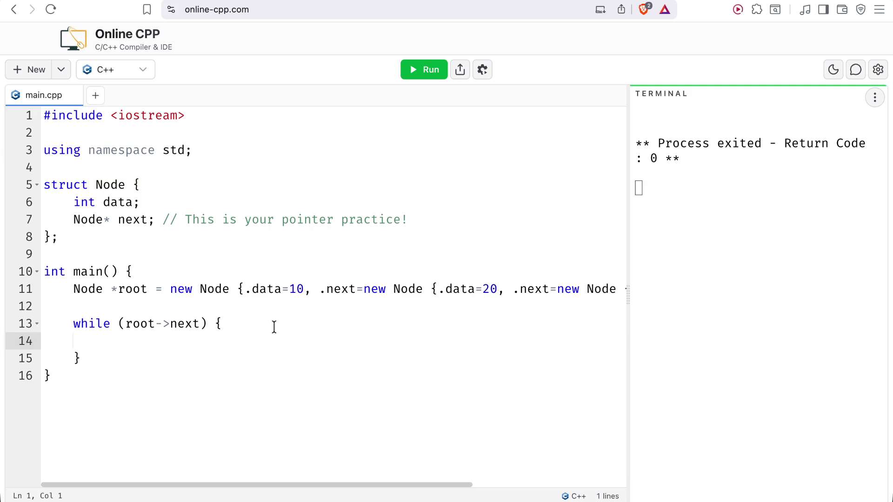
# Write a cout statement in the while loop printing root->data followed by a separator.
pyautogui.write('cout <<')
pyautogui.write(' to')
pyautogui.press('BackSpace')
pyautogui.press('BackSpace')
pyautogui.write('rooty')
pyautogui.press('BackSpace')
pyautogui.write('->')
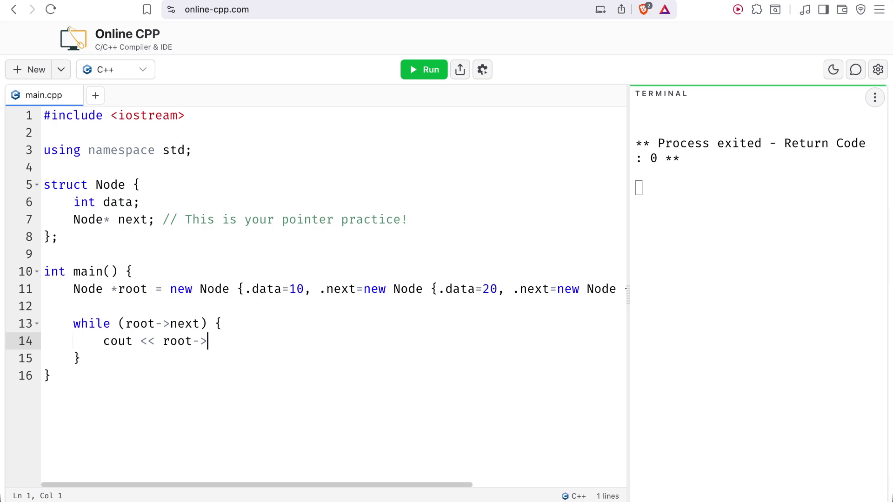
pyautogui.write('dat')
pyautogui.press('BackSpace')
pyautogui.write('ata <<m')
pyautogui.press('BackSpace')
pyautogui.write("' ';")
# Check root->next and the nested nodes, then insert a blank line above the while loop.
pyautogui.moveTo(124, 323); pyautogui.dragTo(203, 327)
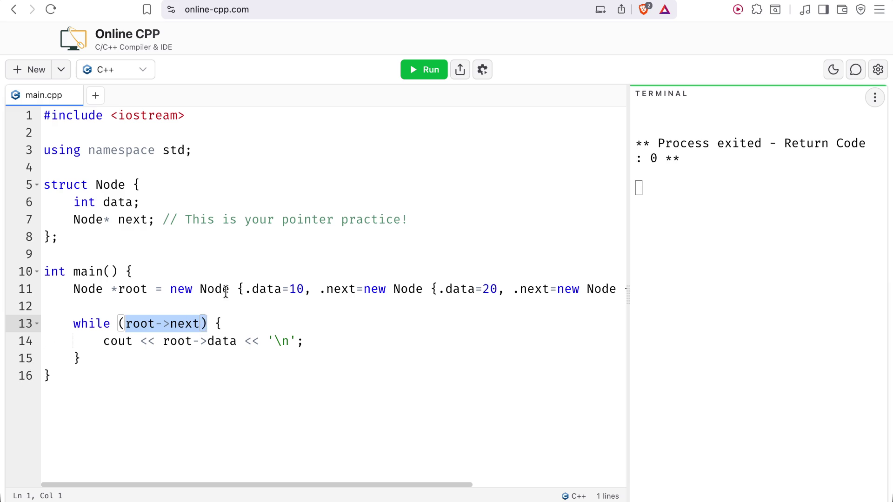
pyautogui.moveTo(223, 286); pyautogui.dragTo(216, 284)
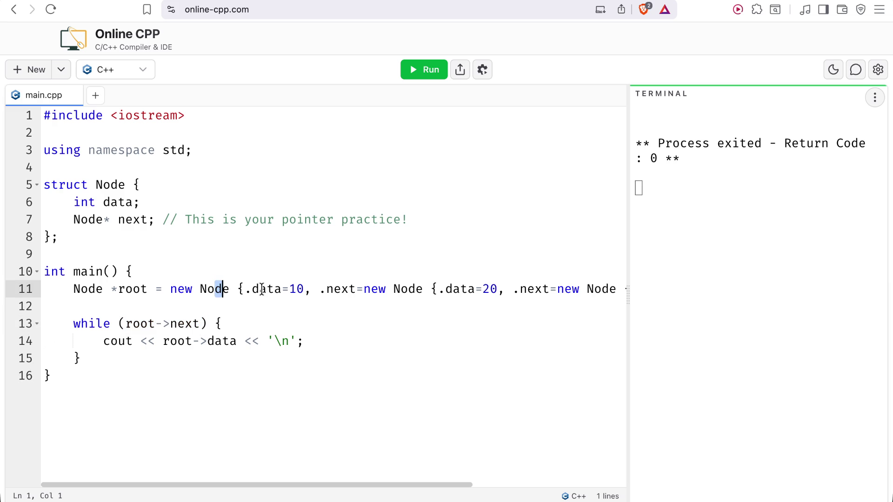
pyautogui.click(388, 306)
pyautogui.click(502, 289)
pyautogui.click(602, 289)
pyautogui.click(171, 322)
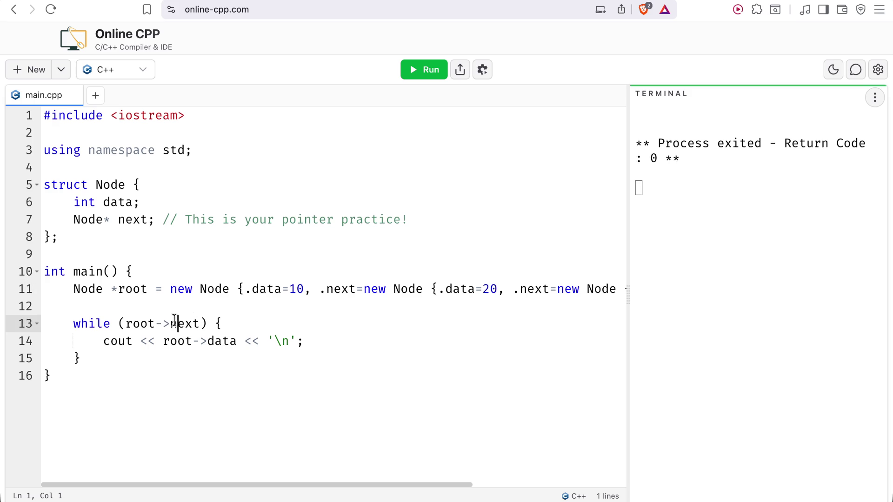
pyautogui.moveTo(171, 322); pyautogui.dragTo(201, 324)
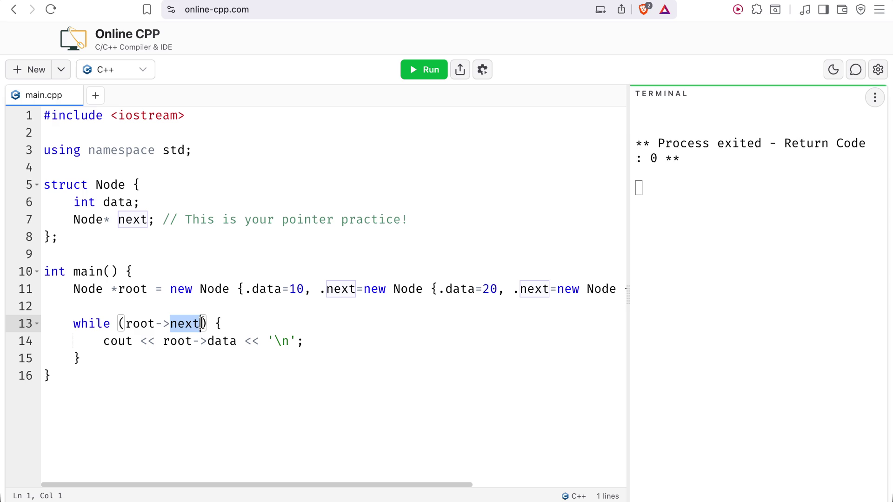
pyautogui.press('Up')
pyautogui.press('Return')
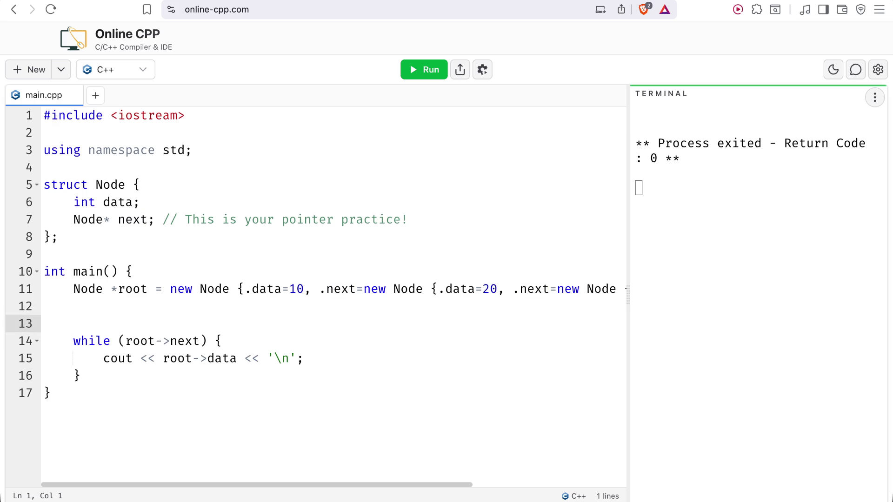
# Declare 'Node *oldNode = root->next;' on the blank line above the loop.
pyautogui.write('Node ')
pyautogui.write('oldNode')
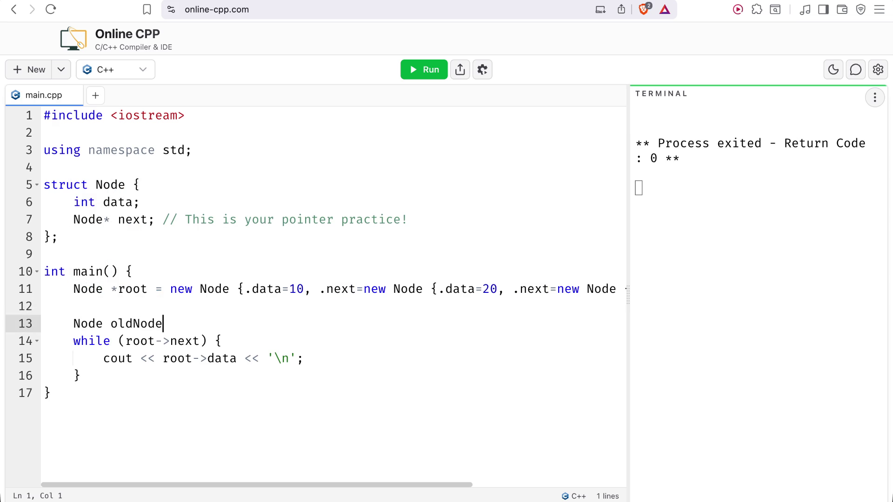
pyautogui.write(' =')
pyautogui.write(' root')
pyautogui.write('->n')
pyautogui.write('ext;')
pyautogui.press('Left')
pyautogui.click(222, 341)
pyautogui.press('Left')
pyautogui.press('Left')
pyautogui.press('Left')
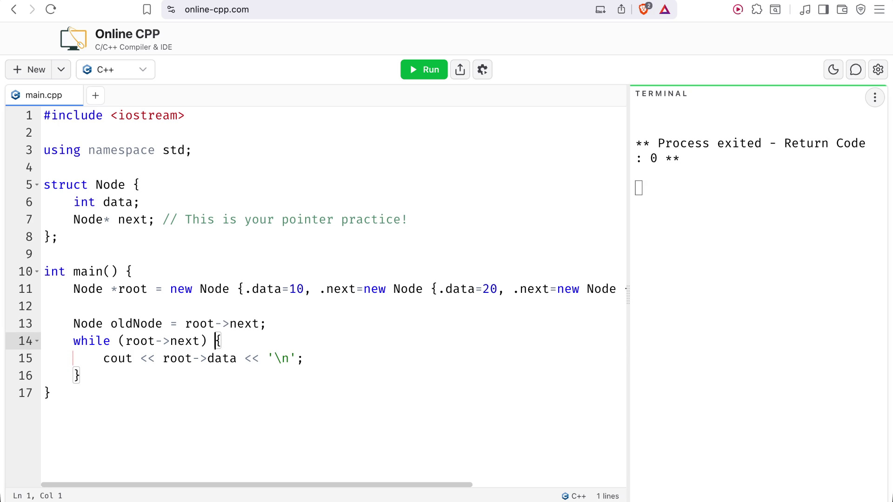
pyautogui.press('Up')
pyautogui.press('Left')
pyautogui.press('Left')
pyautogui.press('Left')
pyautogui.write('*')
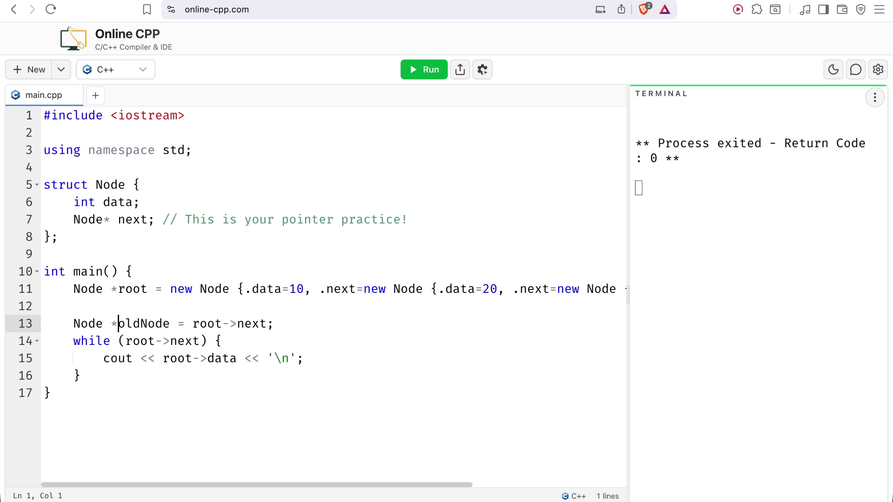
pyautogui.press('BackSpace')
pyautogui.press('Right')
pyautogui.press('Right')
pyautogui.press('Right')
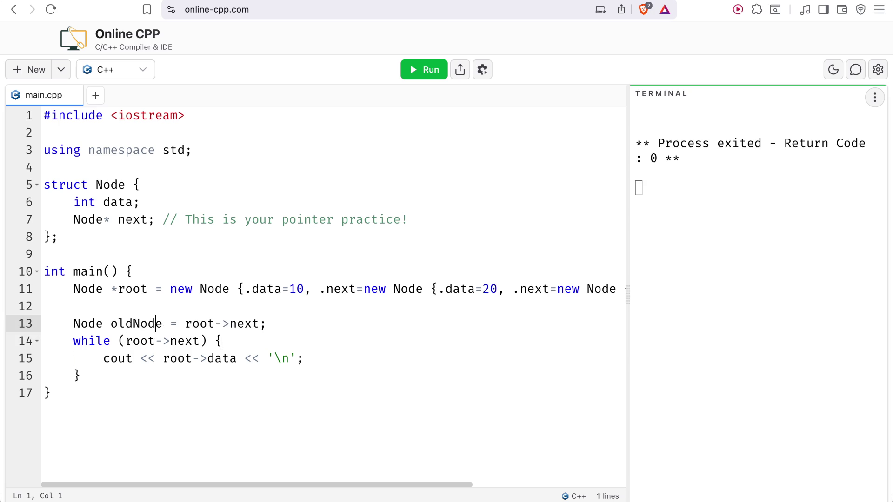
pyautogui.press('Right')
pyautogui.press('Right')
pyautogui.hotkey('shift', 'Right')
pyautogui.hotkey('shift', 'Right')
pyautogui.press('Left')
pyautogui.press('Left')
pyautogui.press('Left')
pyautogui.press('Left')
pyautogui.press('Left')
pyautogui.press('Left')
pyautogui.press('Left')
pyautogui.press('Left')
pyautogui.press('Left')
pyautogui.write('*')
pyautogui.press('Right')
pyautogui.press('Right')
pyautogui.press('Right')
pyautogui.press('Right')
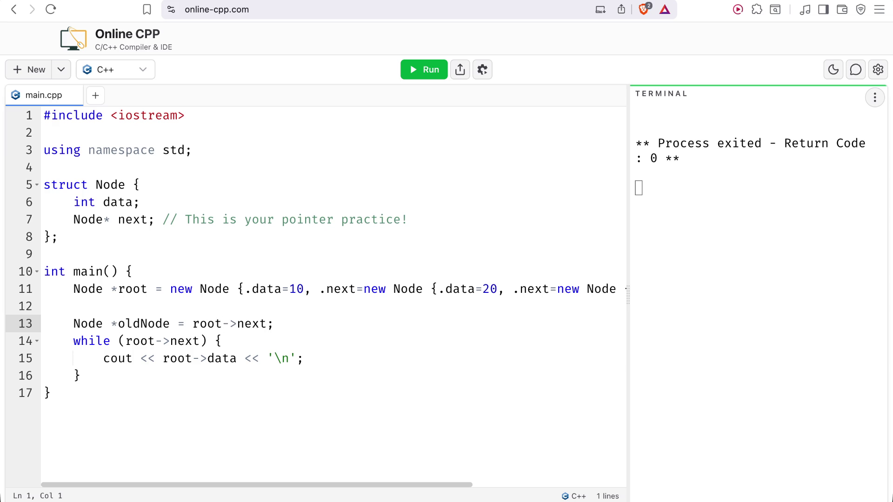
# Change the oldNode initialiser from root->next to just root.
pyautogui.press('Down')
pyautogui.press('Down')
pyautogui.press('Up')
pyautogui.press('Up')
pyautogui.press('Right')
pyautogui.press('Right')
pyautogui.press('Right')
pyautogui.press('Right')
pyautogui.press('Left')
pyautogui.press('Left')
pyautogui.press('Left')
pyautogui.press('Left')
pyautogui.press('Down')
pyautogui.press('Down')
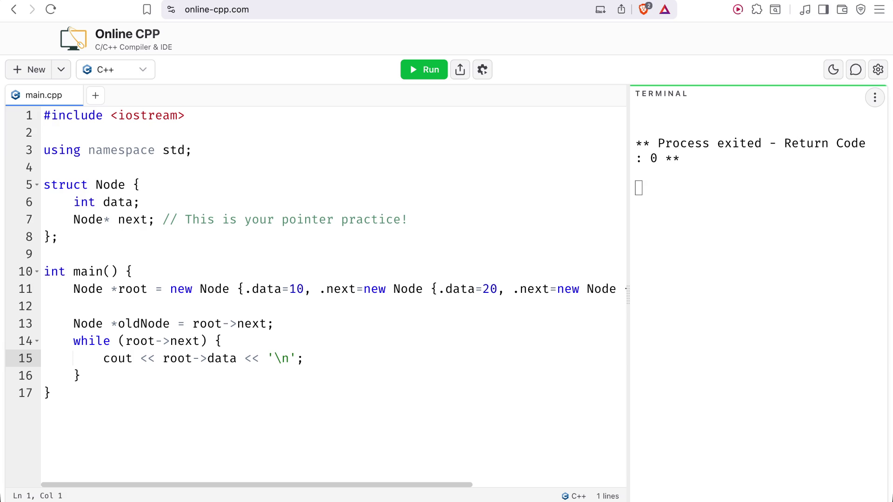
pyautogui.press('Up')
pyautogui.press('Up')
pyautogui.press('Up')
pyautogui.press('Down')
pyautogui.press('Right')
pyautogui.press('Right')
pyautogui.press('Right')
pyautogui.press('BackSpace')
pyautogui.press('BackSpace')
pyautogui.press('BackSpace')
pyautogui.press('BackSpace')
pyautogui.press('BackSpace')
pyautogui.press('Down')
pyautogui.press('Up')
pyautogui.press('Down')
pyautogui.press('Left')
pyautogui.press('Left')
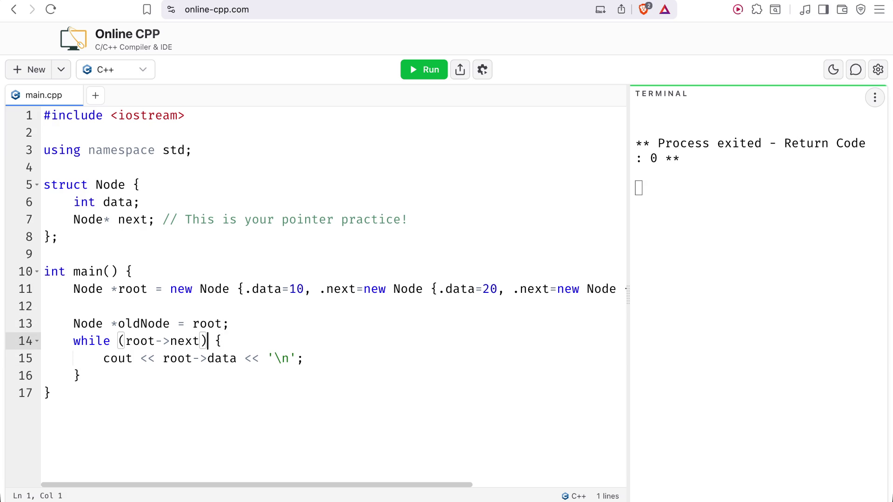
pyautogui.press('Left')
pyautogui.press('Left')
pyautogui.press('Left')
pyautogui.press('Left')
# Replace root->next in the while condition with oldNode.
pyautogui.write('oldNode ')
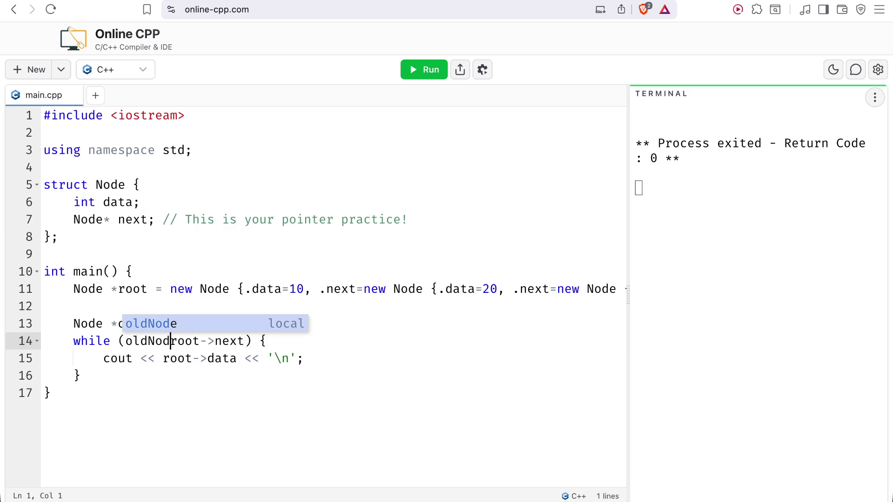
pyautogui.write('=')
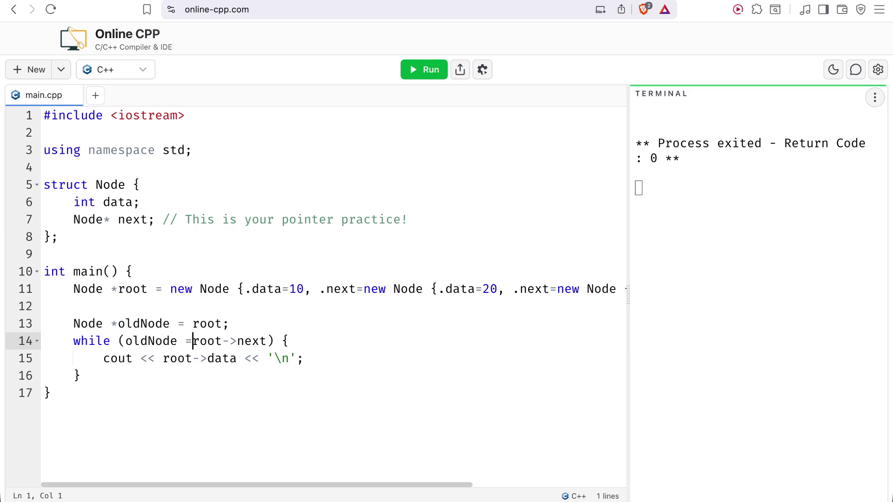
pyautogui.write('=')
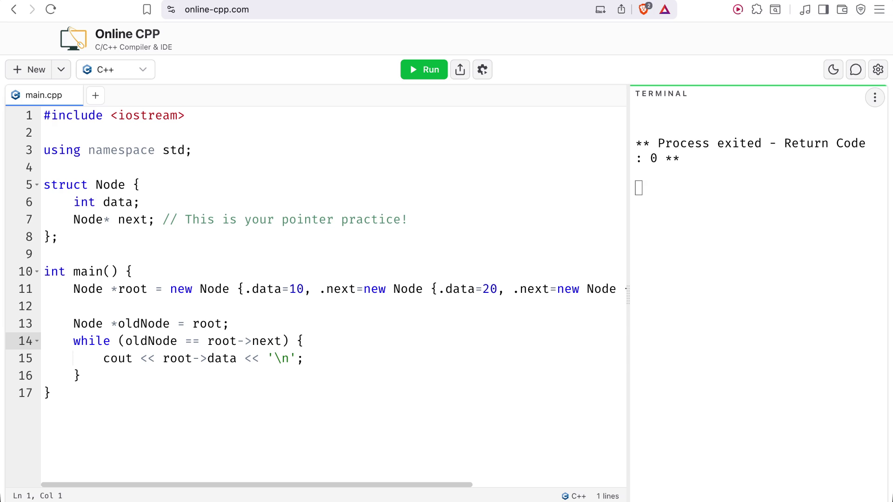
pyautogui.press('Left')
pyautogui.press('BackSpace')
pyautogui.press('BackSpace')
pyautogui.press('BackSpace')
pyautogui.press('BackSpace')
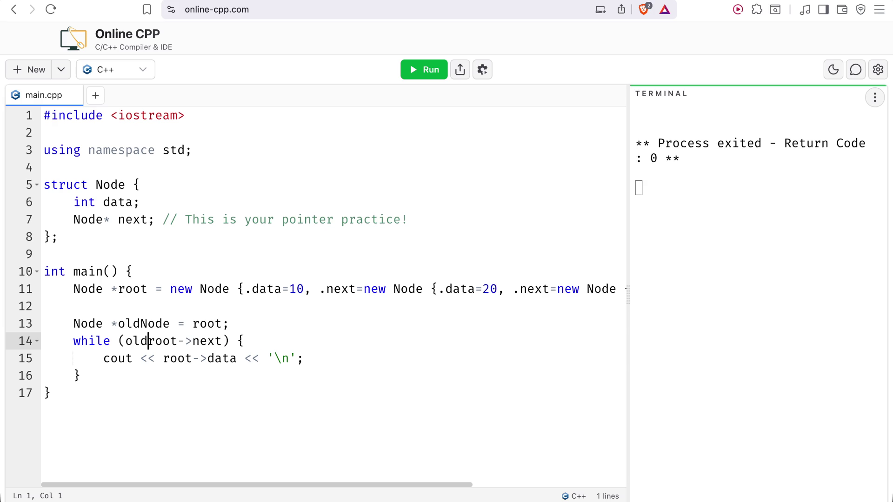
pyautogui.press('BackSpace')
pyautogui.press('BackSpace')
pyautogui.press('BackSpace')
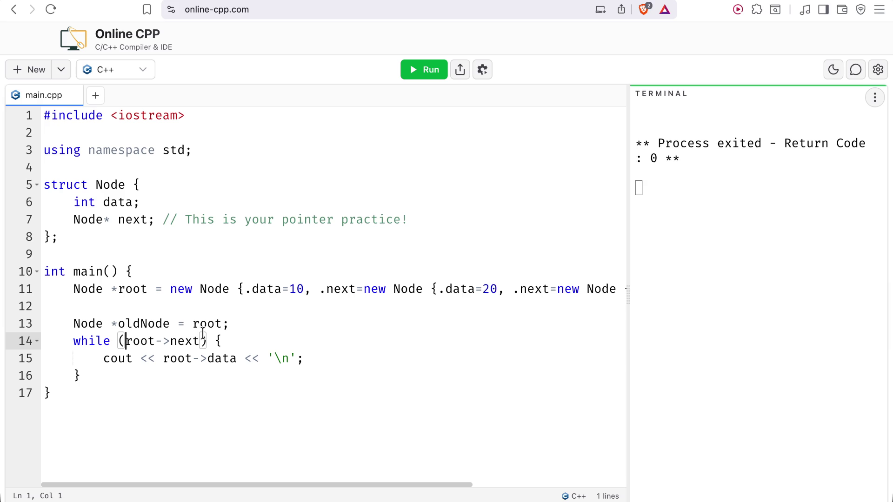
pyautogui.moveTo(201, 341); pyautogui.dragTo(123, 341)
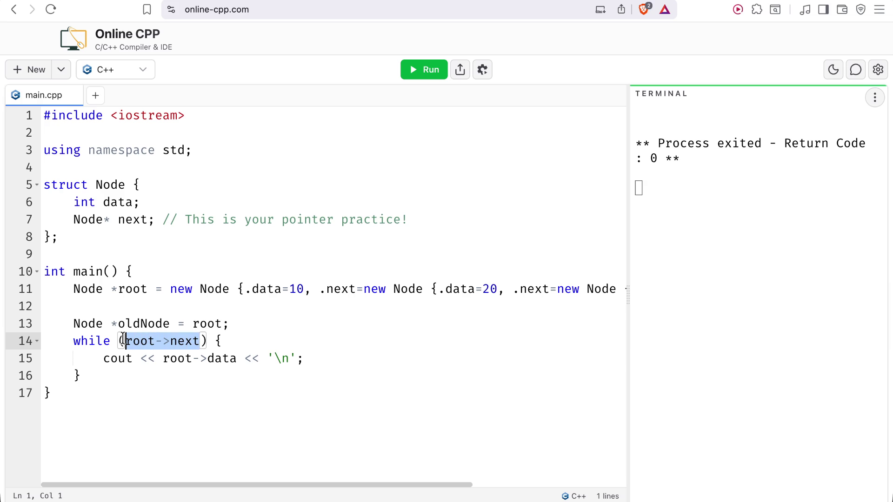
pyautogui.write('old')
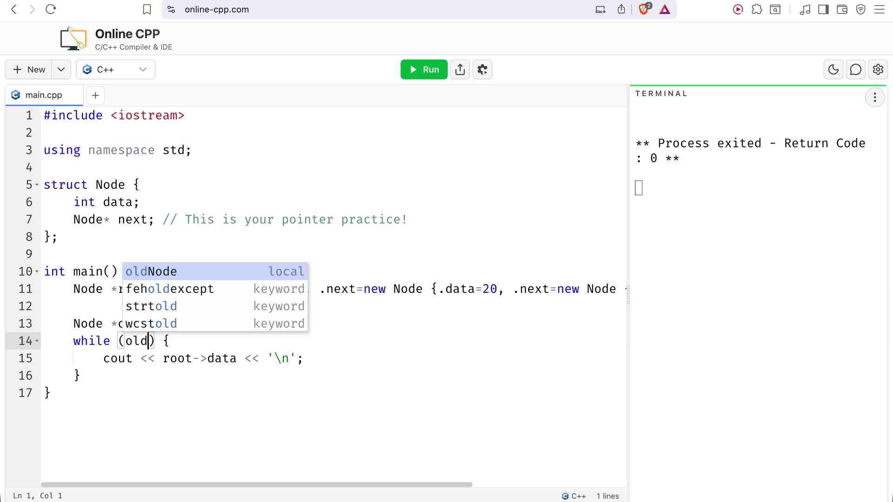
pyautogui.press('Return')
pyautogui.press('Down')
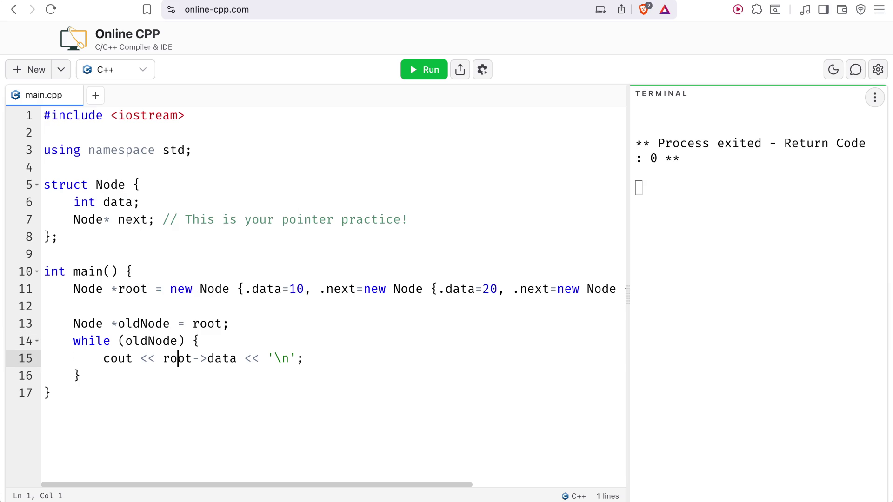
pyautogui.press('Left')
pyautogui.press('Left')
pyautogui.press('Up')
pyautogui.press('Right')
pyautogui.press('Right')
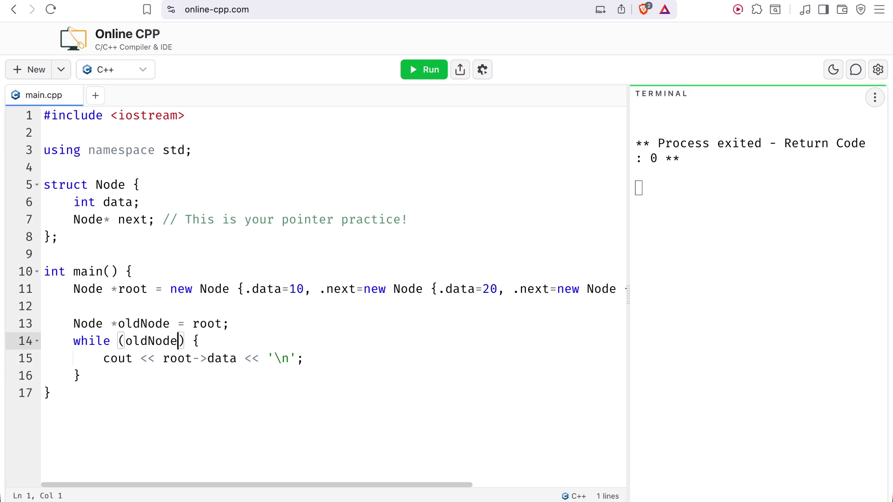
pyautogui.write('->')
pyautogui.press('BackSpace')
pyautogui.press('BackSpace')
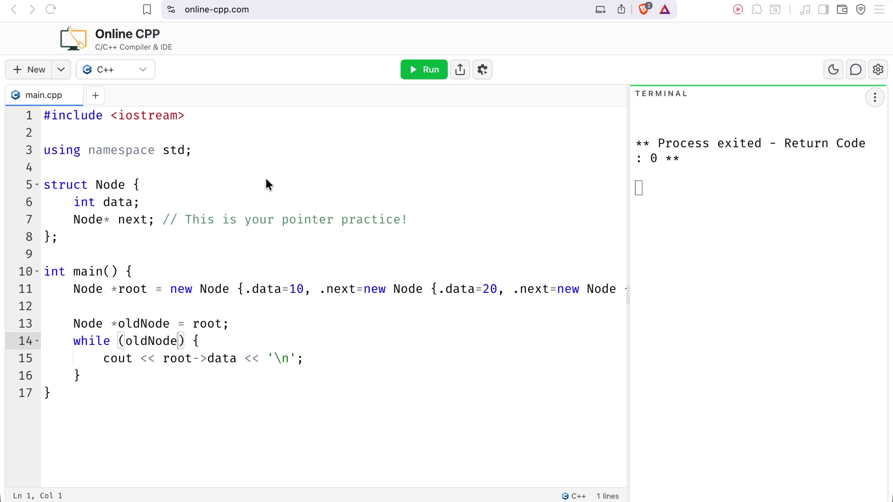
pyautogui.click(269, 203)
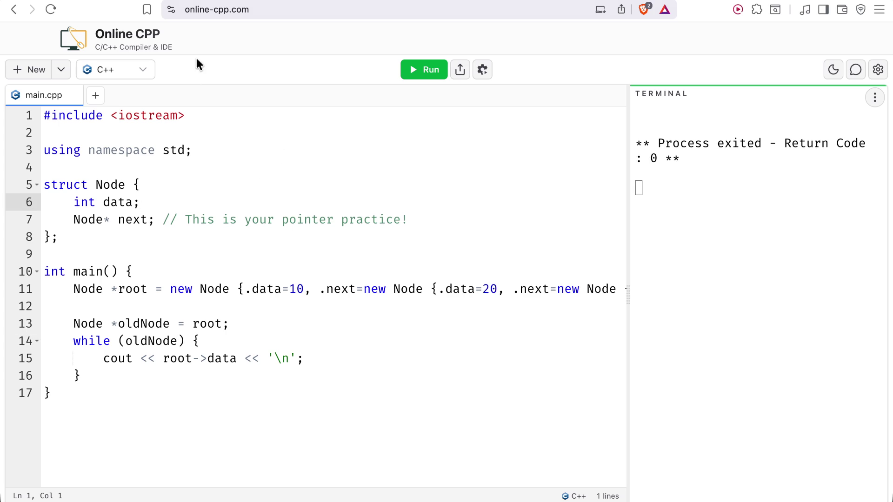
pyautogui.click(178, 342)
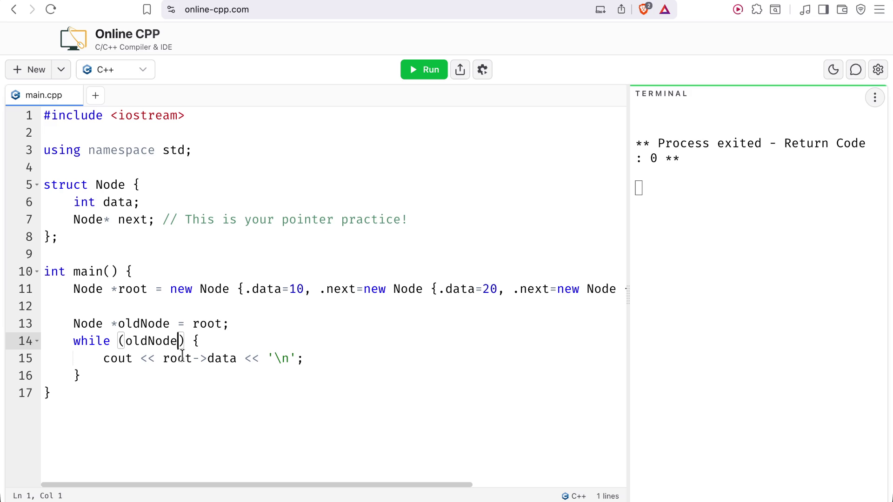
# Replace root->data on line 15's print statement with oldNode->next.
pyautogui.moveTo(236, 359); pyautogui.dragTo(164, 358)
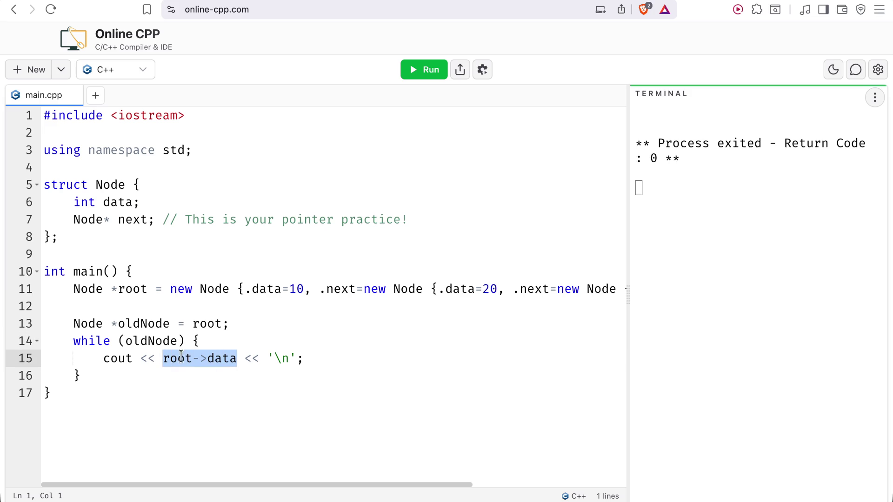
pyautogui.write('oldNode')
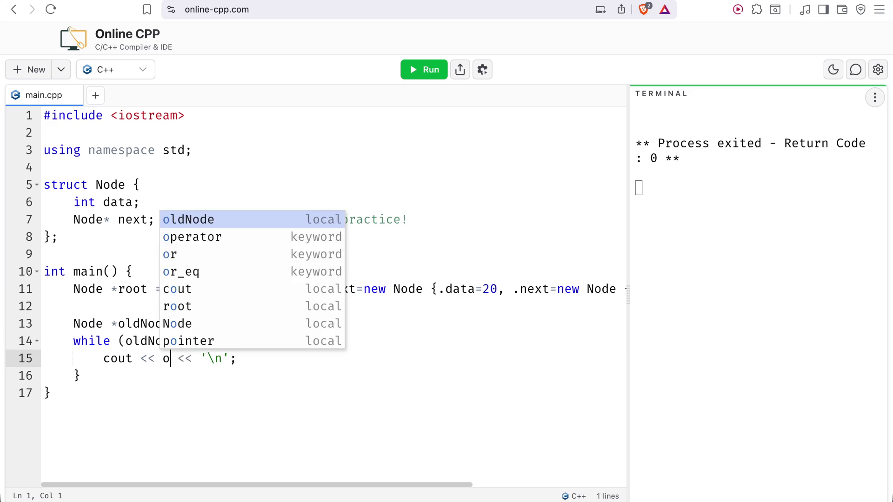
pyautogui.press('BackSpace')
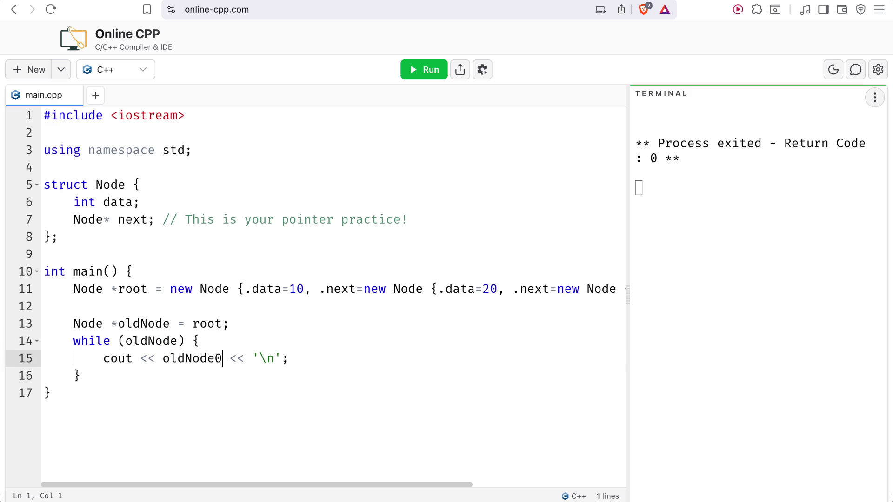
pyautogui.write('->next')
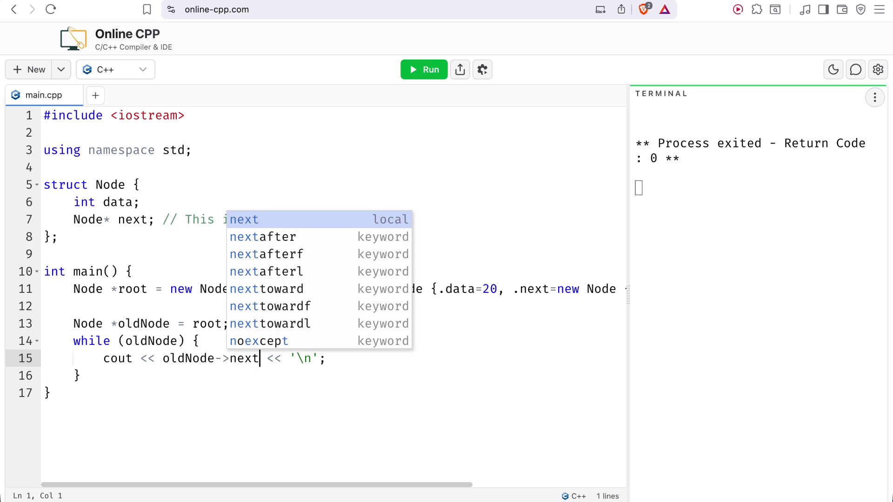
pyautogui.press('Escape')
pyautogui.press('Left')
pyautogui.press('Left')
pyautogui.press('Left')
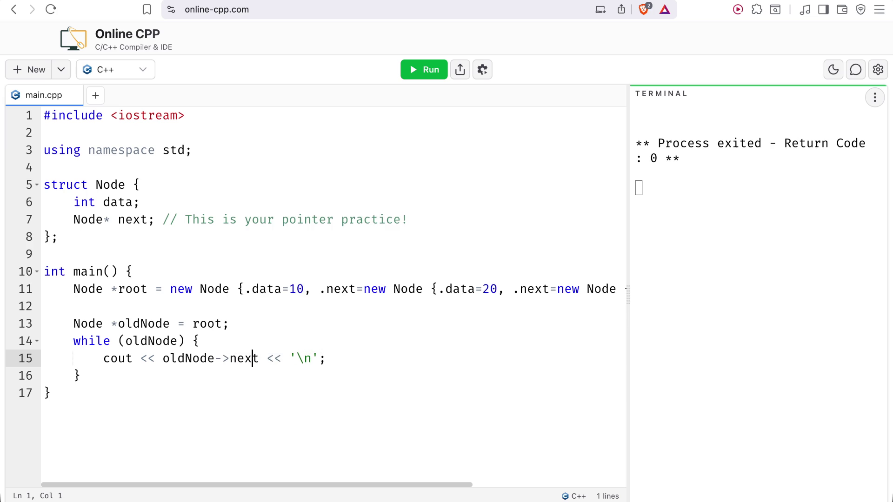
pyautogui.press('Right')
pyautogui.press('Right')
pyautogui.press('Right')
pyautogui.hotkey('shift', 'Left')
pyautogui.hotkey('shift', 'Left')
pyautogui.hotkey('shift', 'Left')
pyautogui.hotkey('shift', 'Left')
pyautogui.hotkey('shift', 'Left')
pyautogui.hotkey('shift', 'Right')
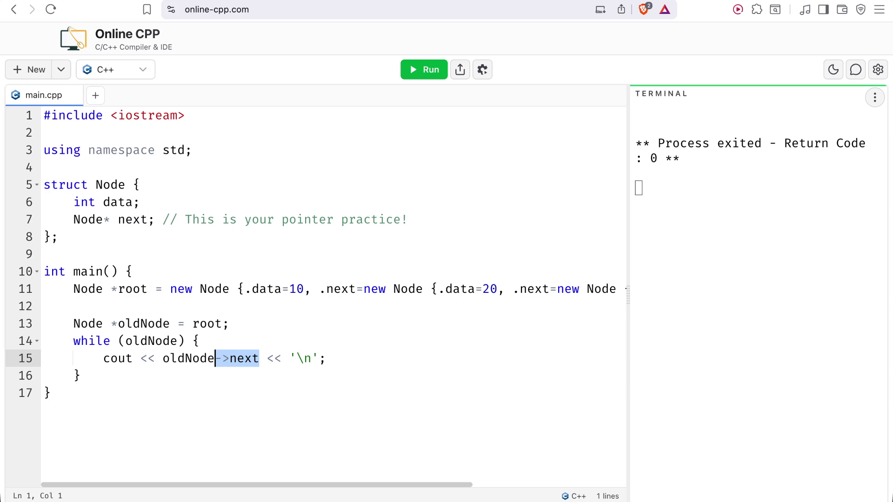
# Remove ->next after oldNode on line 15 and type ->data instead.
pyautogui.press('Left')
pyautogui.press('Left')
pyautogui.press('Left')
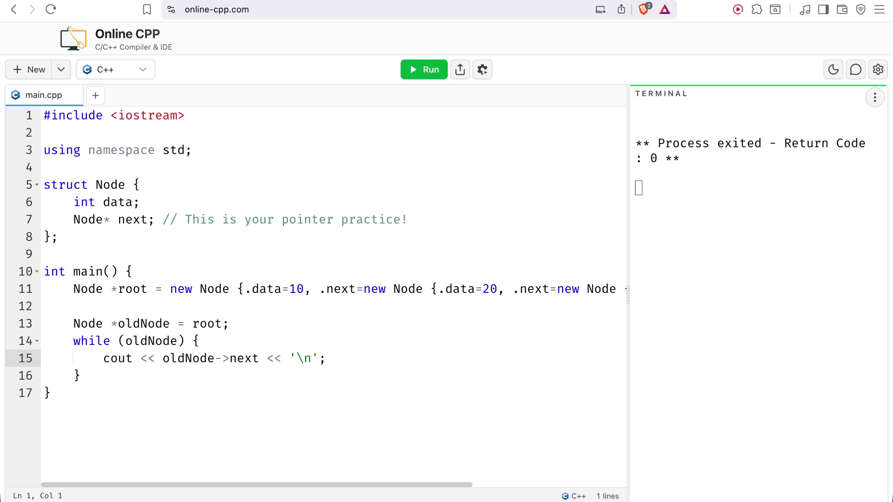
pyautogui.write('*')
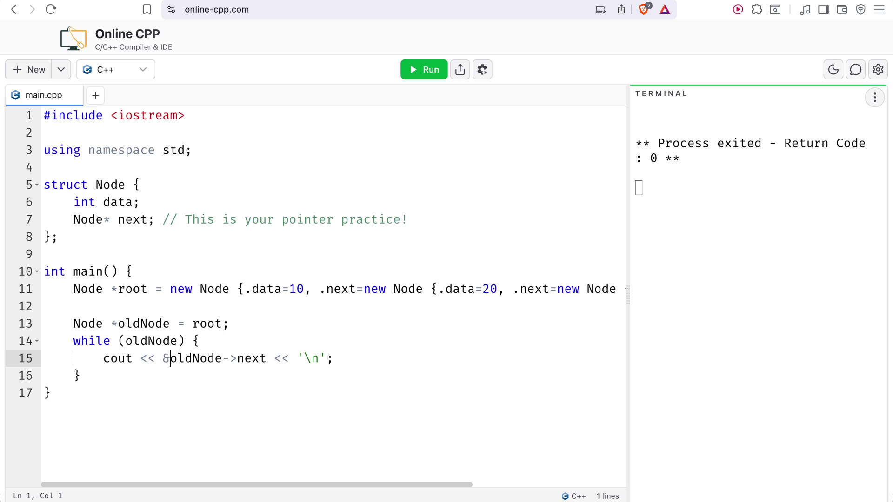
pyautogui.press('BackSpace')
pyautogui.press('Right')
pyautogui.press('Right')
pyautogui.press('Right')
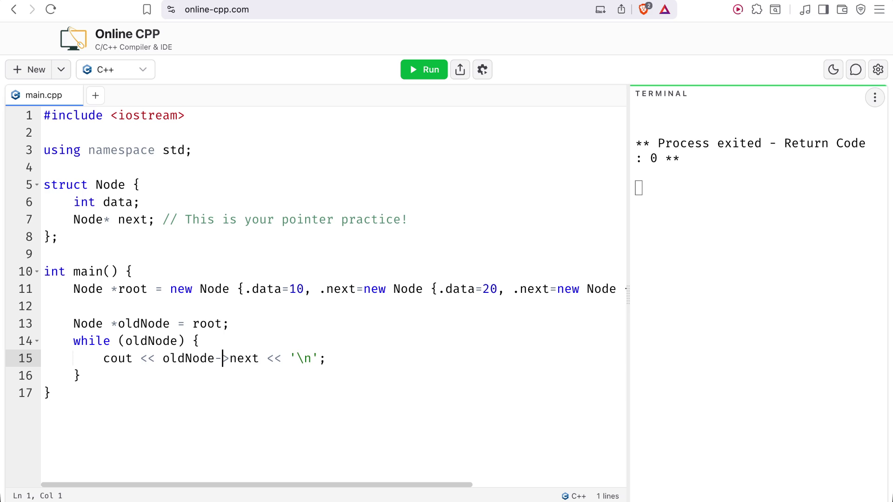
pyautogui.press('Right')
pyautogui.press('Right')
pyautogui.press('Right')
pyautogui.press('BackSpace')
pyautogui.press('BackSpace')
pyautogui.press('BackSpace')
pyautogui.press('Left')
pyautogui.press('Left')
pyautogui.press('Left')
pyautogui.press('Left')
pyautogui.write('&')
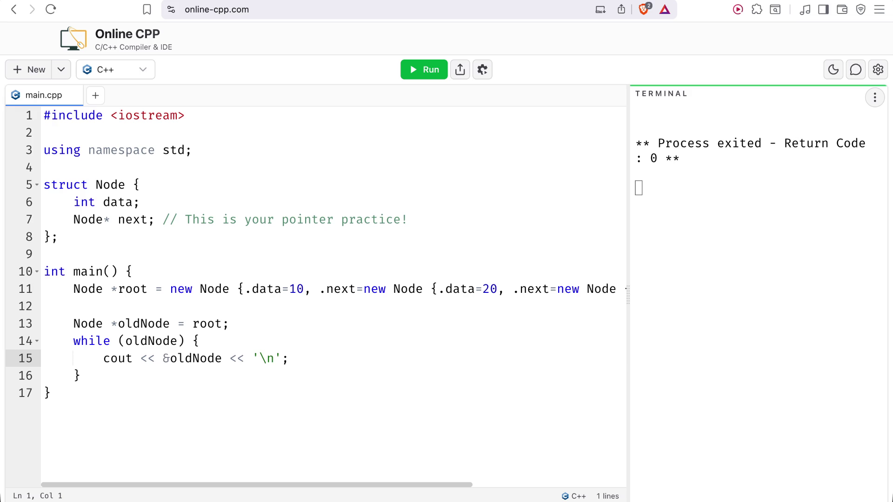
pyautogui.press('BackSpace')
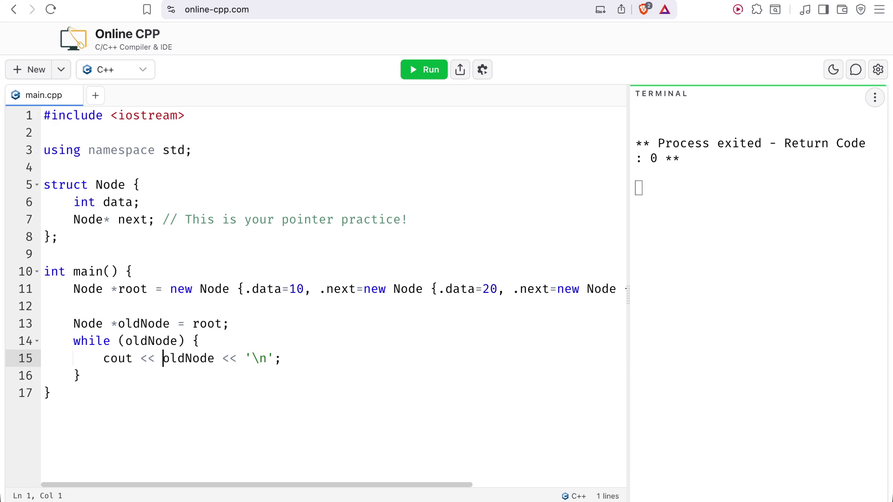
pyautogui.press('Down')
pyautogui.press('Down')
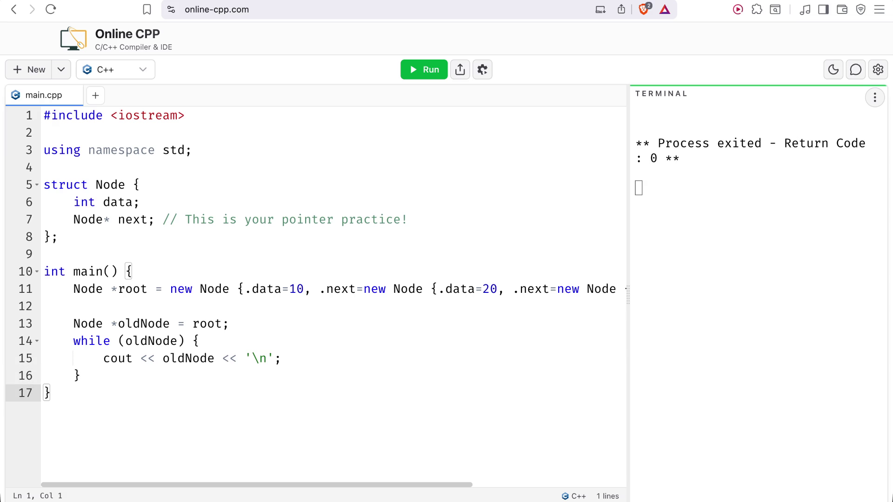
pyautogui.click(213, 358)
pyautogui.write('-')
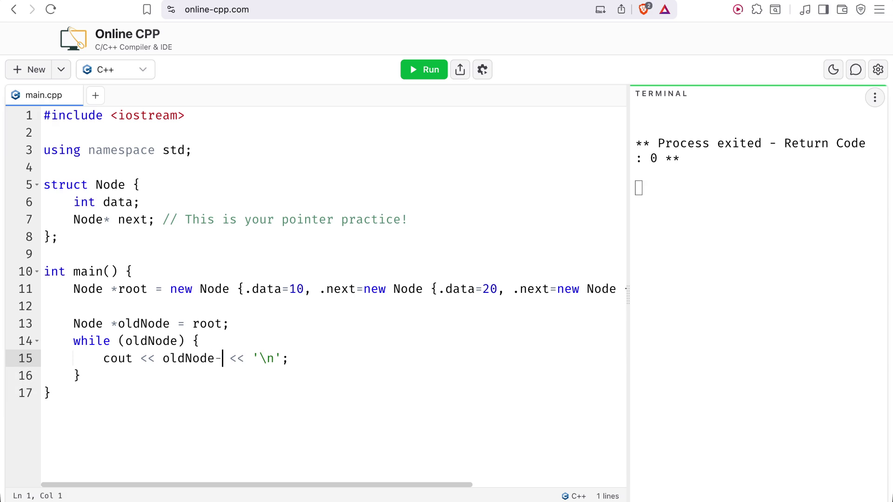
pyautogui.write('>data')
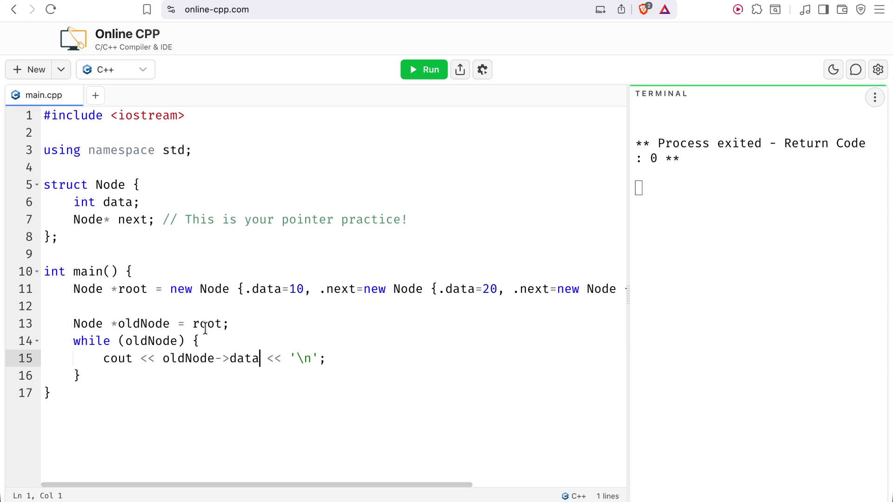
pyautogui.click(226, 322)
pyautogui.moveTo(223, 322); pyautogui.dragTo(192, 322)
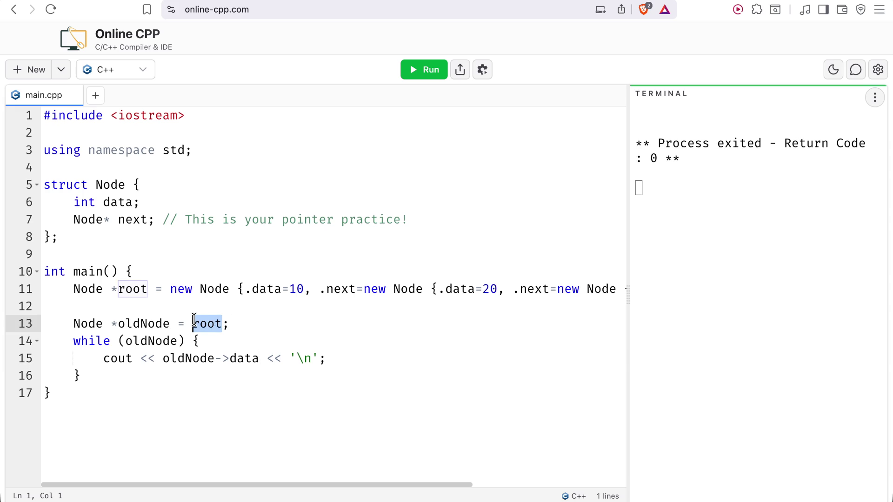
pyautogui.click(222, 322)
pyautogui.write('->')
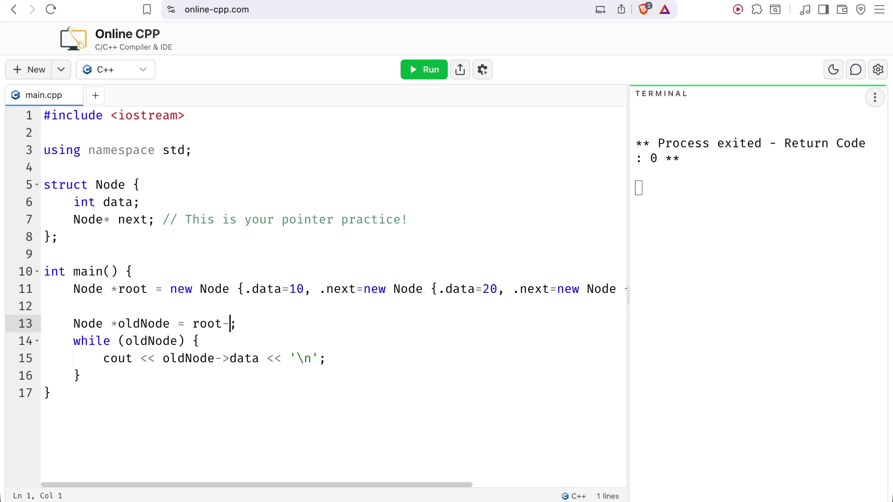
pyautogui.write('mext')
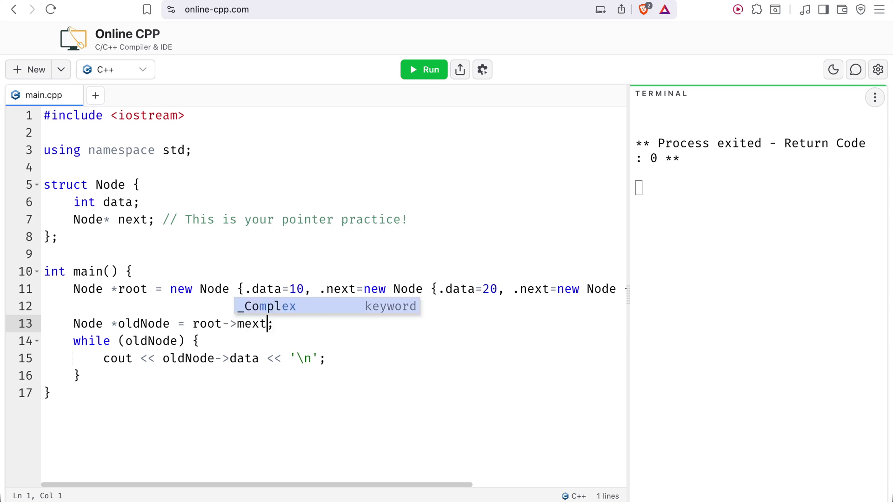
pyautogui.press('BackSpace')
pyautogui.press('BackSpace')
pyautogui.press('BackSpace')
pyautogui.write('nex')
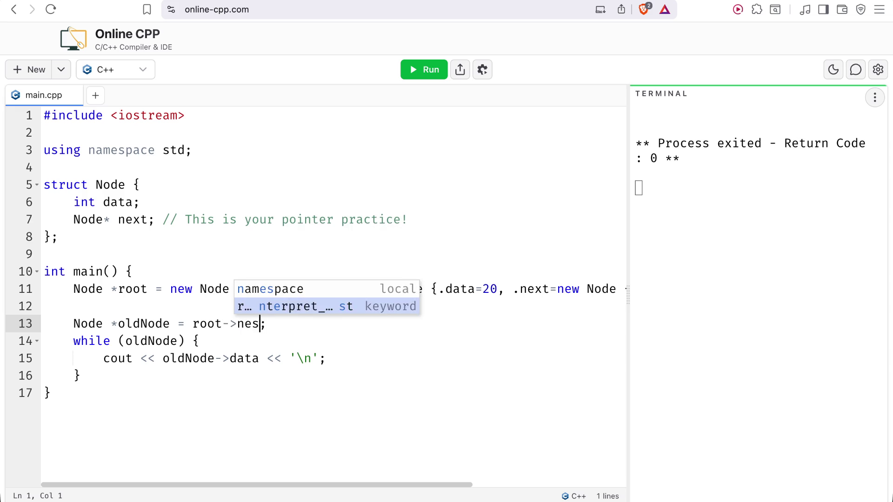
pyautogui.press('BackSpace')
pyautogui.press('BackSpace')
pyautogui.press('BackSpace')
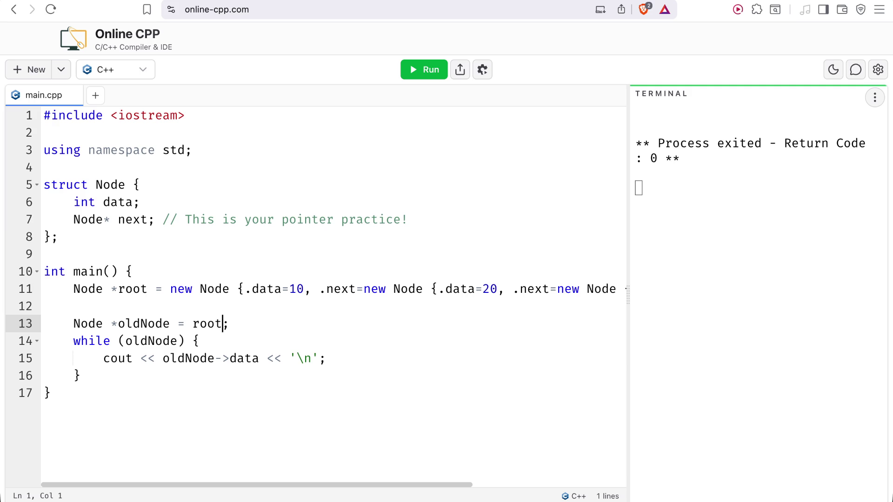
pyautogui.click(223, 358)
pyautogui.click(193, 341)
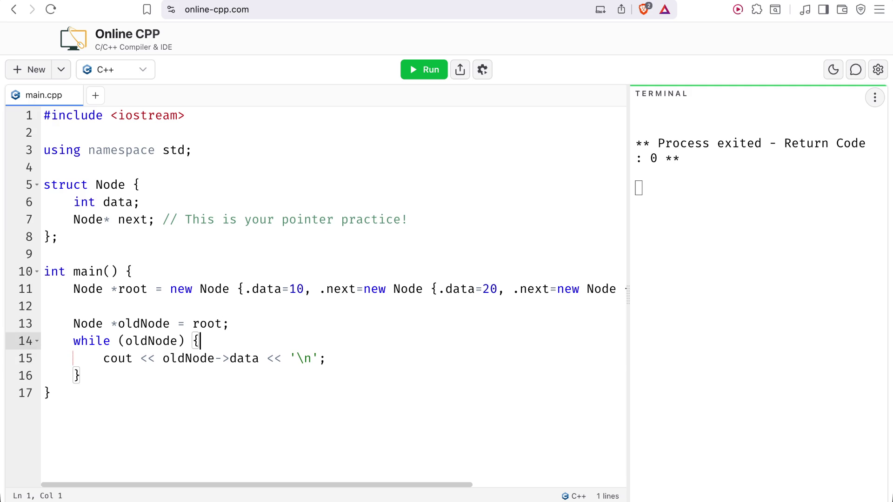
pyautogui.click(178, 341)
pyautogui.write('->me')
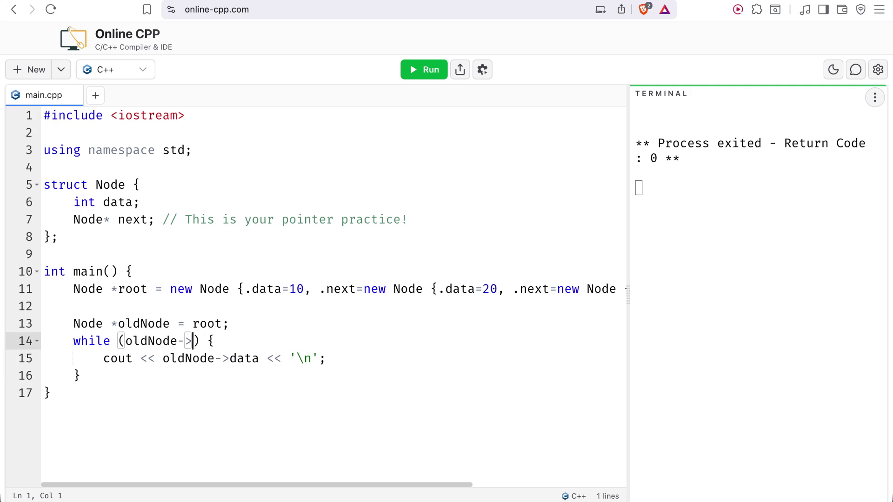
pyautogui.press('BackSpace')
pyautogui.press('BackSpace')
pyautogui.write('nex')
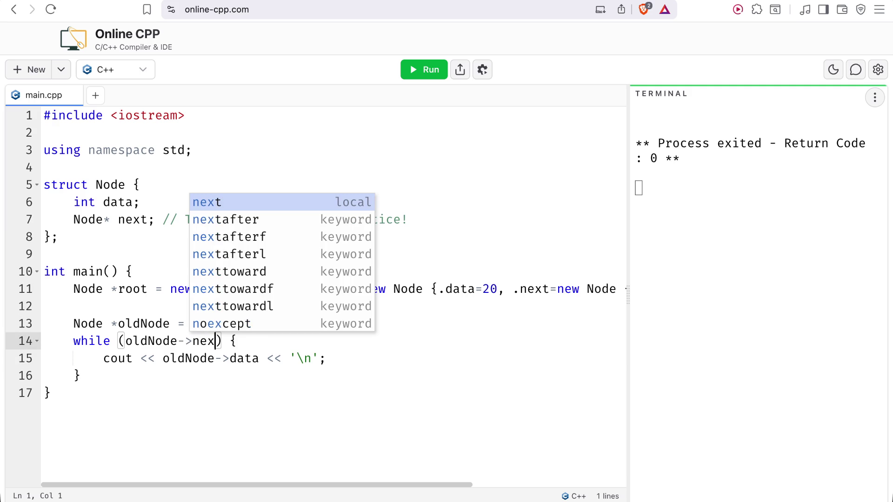
pyautogui.press('BackSpace')
pyautogui.press('BackSpace')
pyautogui.press('BackSpace')
pyautogui.press('BackSpace')
pyautogui.press('BackSpace')
pyautogui.click(343, 359)
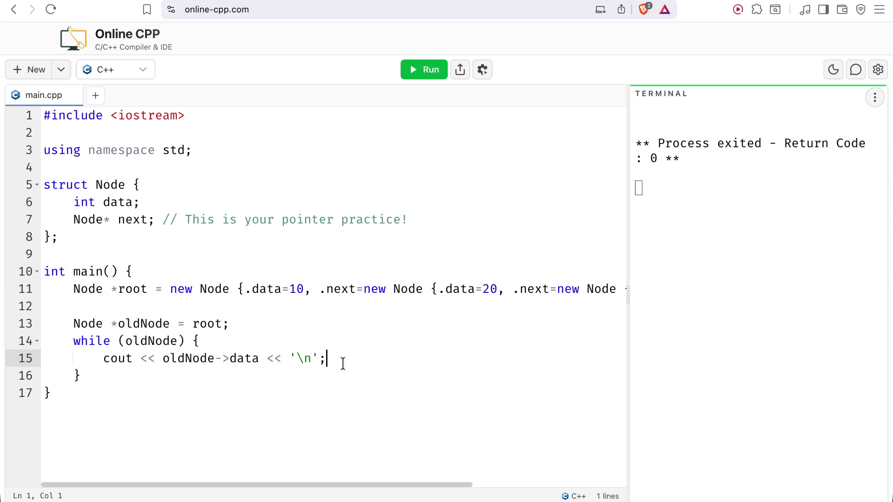
pyautogui.press('Return')
pyautogui.write('p')
pyautogui.press('BackSpace')
pyautogui.write('oldNode->')
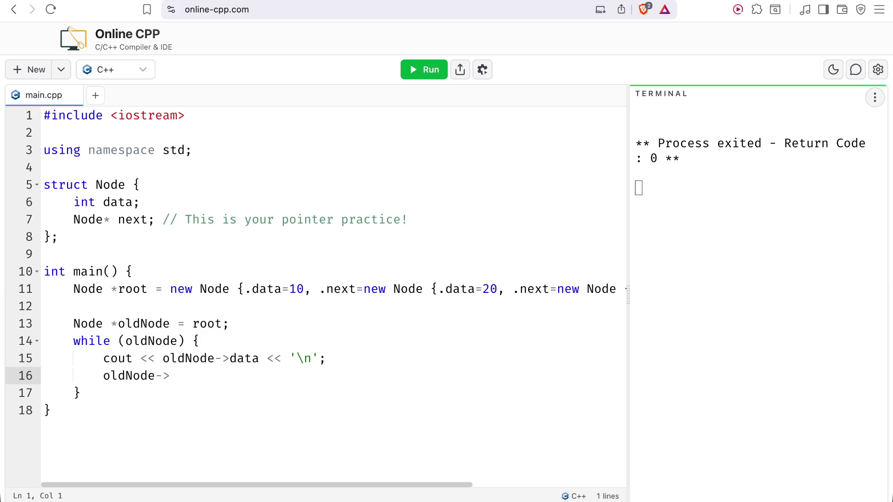
pyautogui.press('BackSpace')
pyautogui.press('BackSpace')
pyautogui.write('= root;')
pyautogui.press('Left')
pyautogui.press('BackSpace')
pyautogui.press('BackSpace')
pyautogui.press('BackSpace')
pyautogui.press('BackSpace')
pyautogui.write('roott')
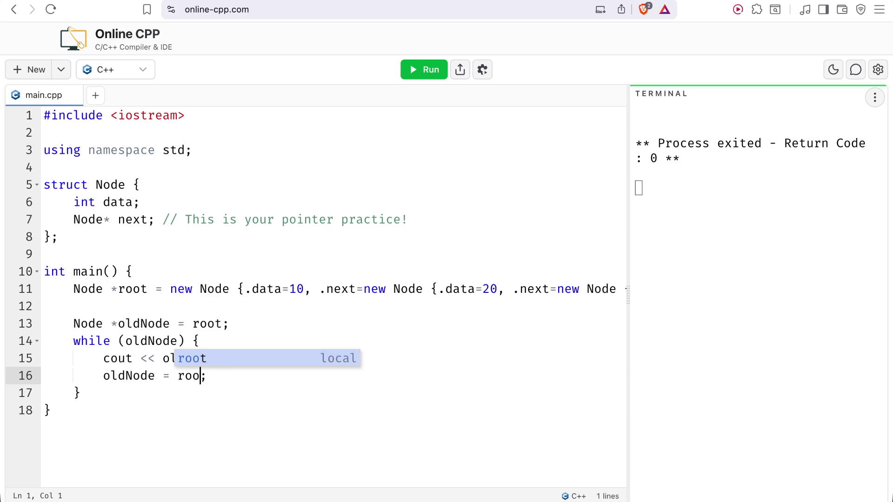
pyautogui.press('BackSpace')
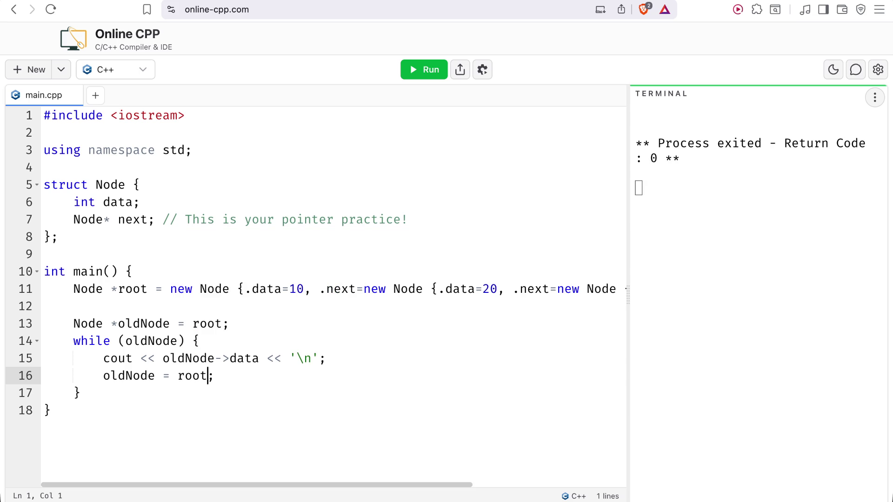
pyautogui.press('BackSpace')
pyautogui.press('BackSpace')
pyautogui.press('BackSpace')
pyautogui.press('BackSpace')
pyautogui.press('BackSpace')
pyautogui.press('BackSpace')
pyautogui.press('BackSpace')
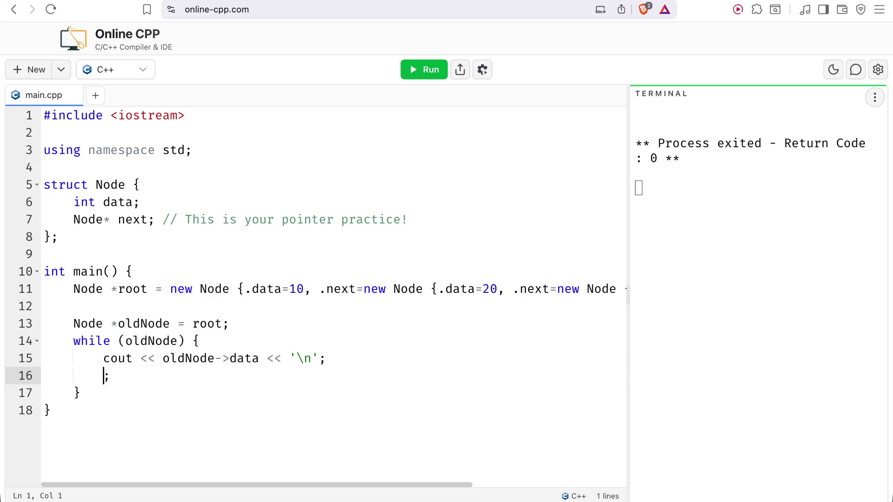
pyautogui.write('oldNode')
pyautogui.press('BackSpace')
pyautogui.write('->d')
pyautogui.press('Return')
pyautogui.press('Left')
pyautogui.press('Left')
pyautogui.press('Left')
pyautogui.press('Left')
pyautogui.press('Left')
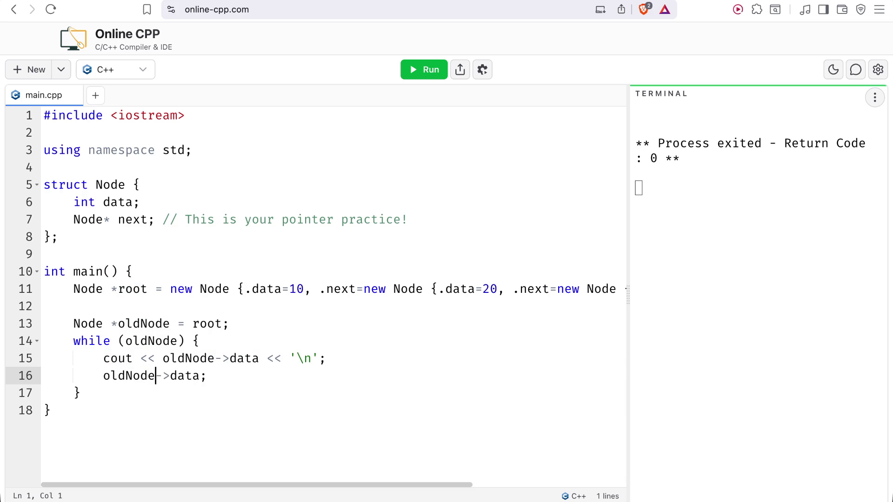
pyautogui.press('Right')
pyautogui.press('Right')
pyautogui.press('Right')
pyautogui.press('BackSpace')
pyautogui.press('BackSpace')
pyautogui.press('BackSpace')
pyautogui.press('BackSpace')
pyautogui.press('BackSpace')
pyautogui.write('== = = = = = =')
pyautogui.write('=')
pyautogui.tripleClick(322, 370)
pyautogui.press('BackSpace')
pyautogui.press('Return')
pyautogui.write('oldNode')
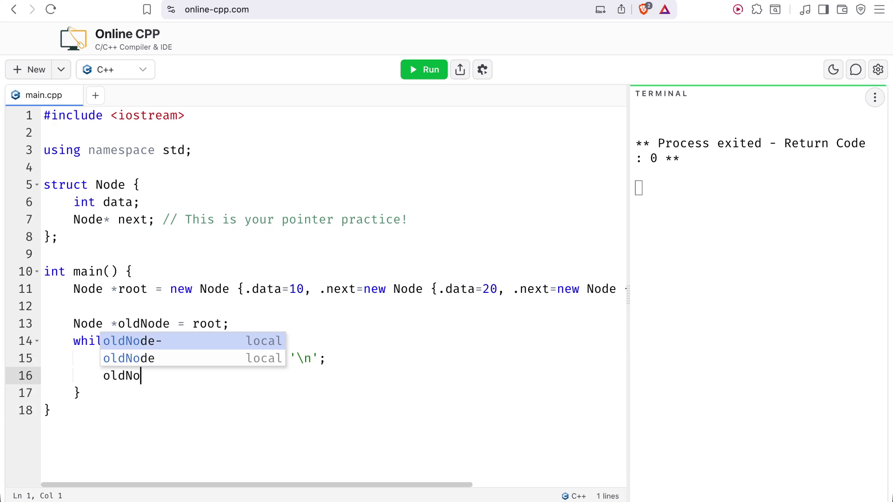
pyautogui.press('BackSpace')
pyautogui.press('BackSpace')
pyautogui.press('BackSpace')
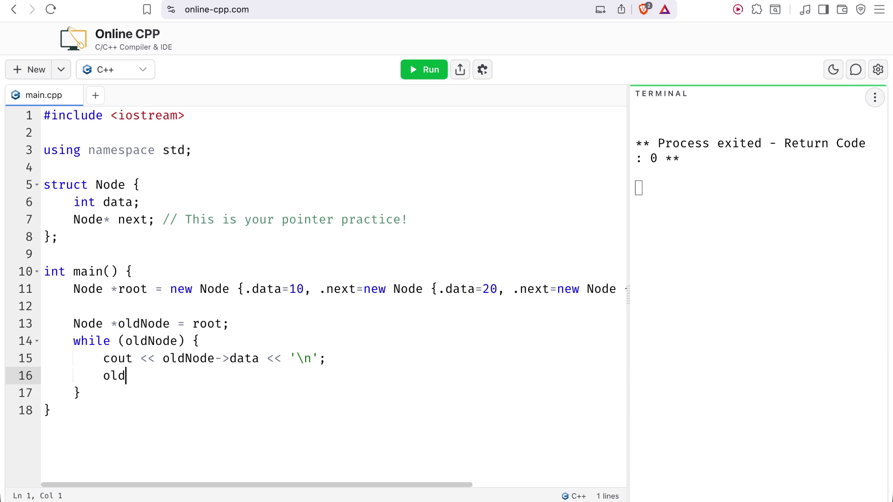
pyautogui.press('BackSpace')
pyautogui.press('BackSpace')
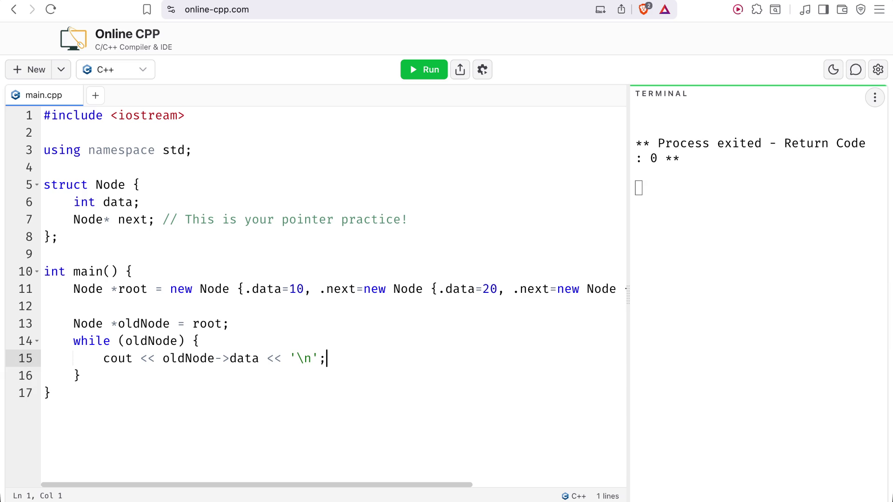
pyautogui.moveTo(183, 323); pyautogui.dragTo(223, 323)
pyautogui.click(185, 341)
pyautogui.rightClick(135, 335)
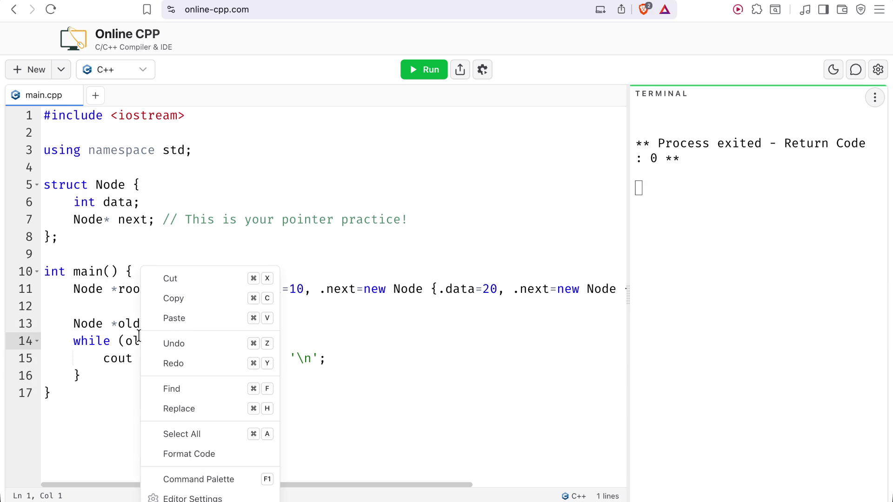
pyautogui.click(135, 334)
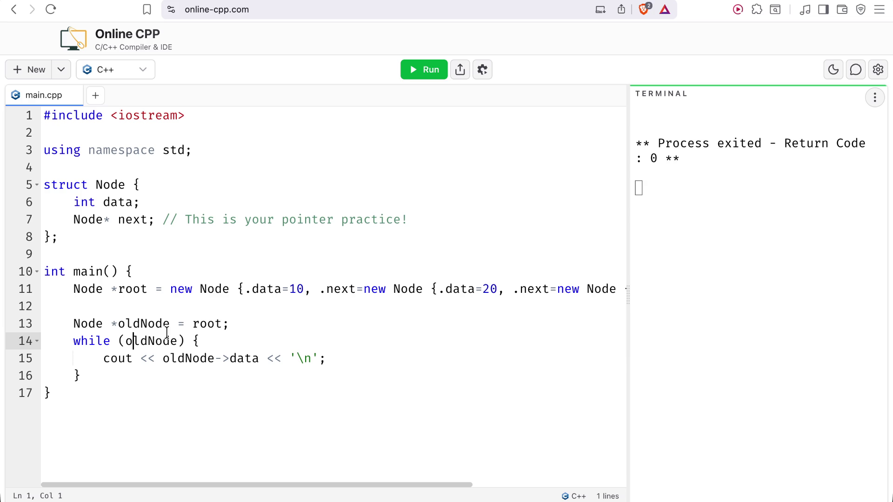
pyautogui.click(357, 354)
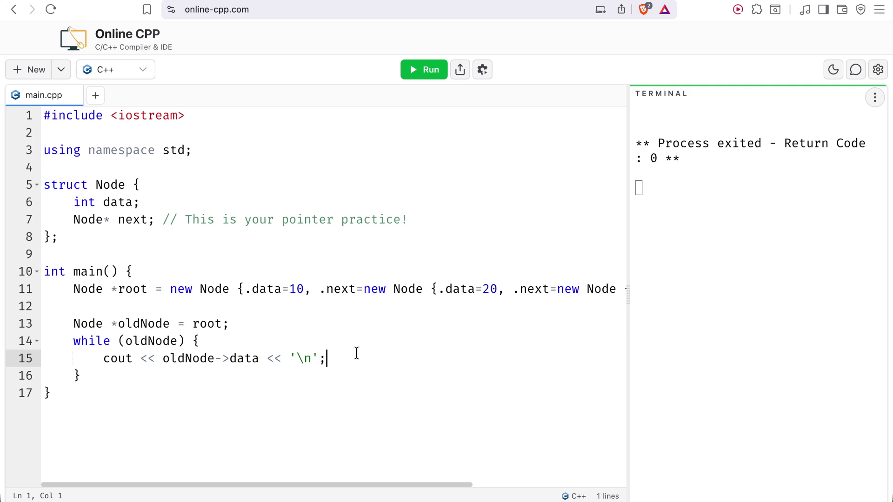
pyautogui.press('Return')
# On line 16, write 'oldNode = oldNode->next->data', replacing the initial root with autocompleted oldNode.
pyautogui.write('oldN')
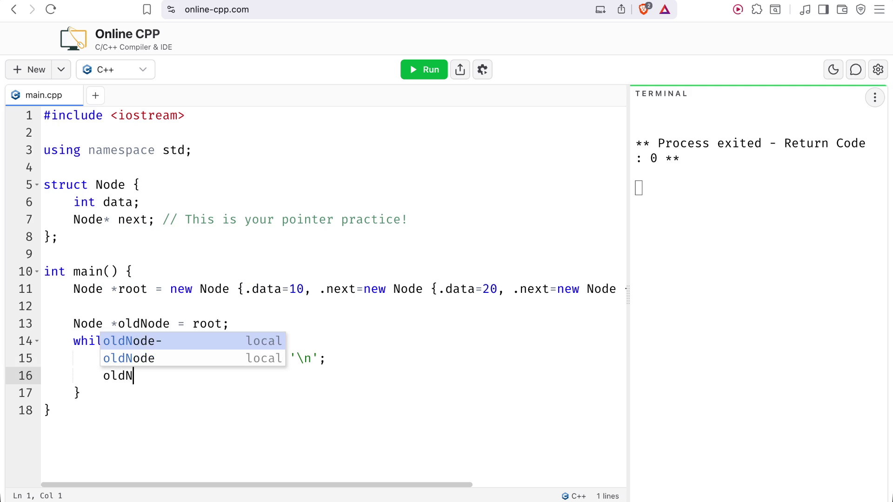
pyautogui.write('ode =')
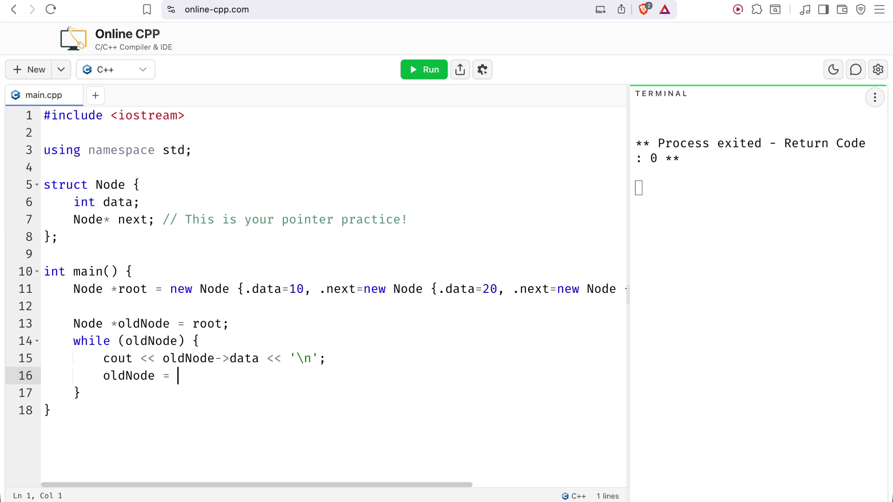
pyautogui.write('root')
pyautogui.write(';')
pyautogui.press('Left')
pyautogui.press('BackSpace')
pyautogui.press('BackSpace')
pyautogui.press('BackSpace')
pyautogui.press('BackSpace')
pyautogui.write('old')
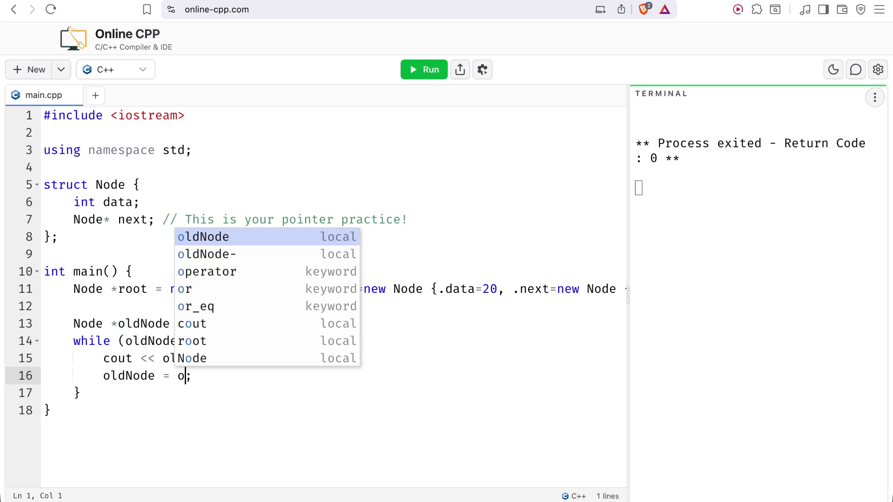
pyautogui.press('Return')
pyautogui.write('->d')
pyautogui.press('Return')
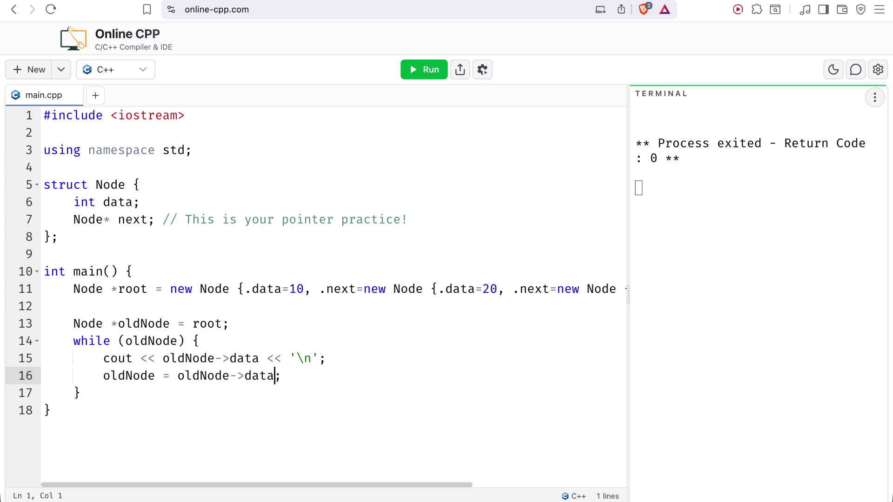
pyautogui.press('Right')
pyautogui.press('BackSpace')
pyautogui.press('BackSpace')
pyautogui.press('BackSpace')
pyautogui.write('nr')
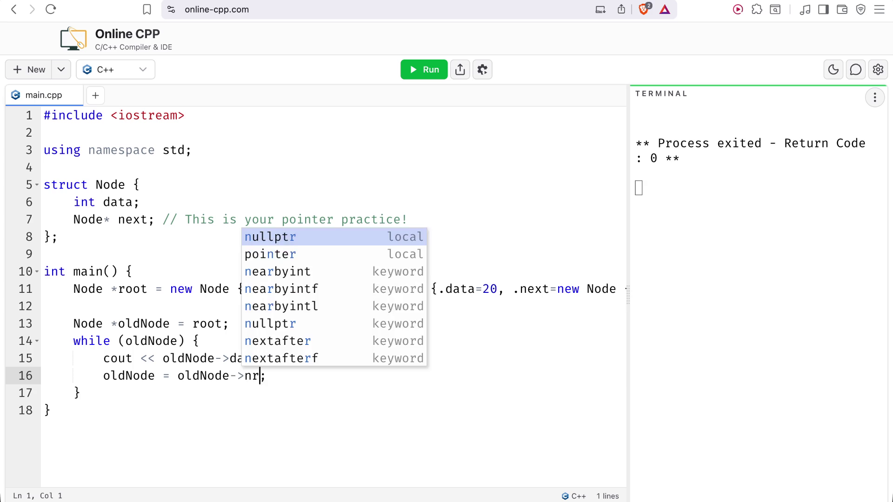
pyautogui.press('BackSpace')
pyautogui.write('ext->')
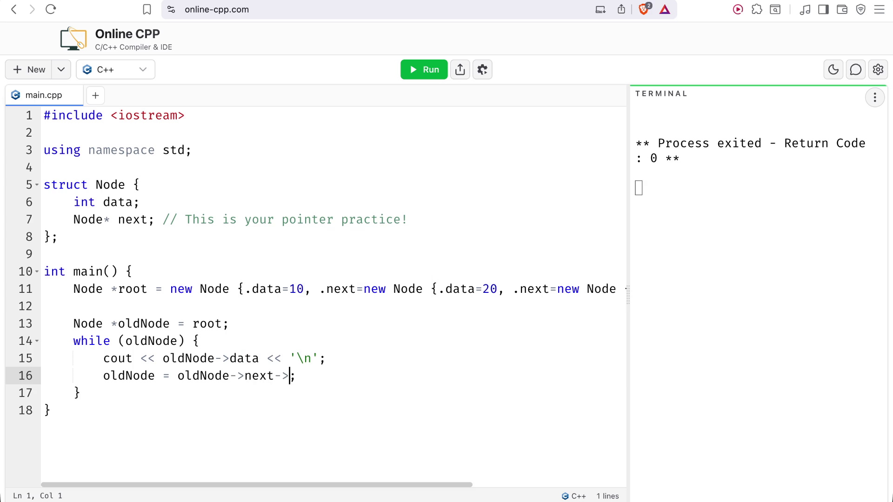
pyautogui.write('data')
# Highlight the Node *oldNode declaration on line 13.
pyautogui.press('Up')
pyautogui.press('Down')
pyautogui.press('Left')
pyautogui.press('Left')
pyautogui.press('Left')
pyautogui.press('Left')
pyautogui.press('Left')
pyautogui.press('Left')
pyautogui.press('Up')
pyautogui.press('Up')
pyautogui.press('Up')
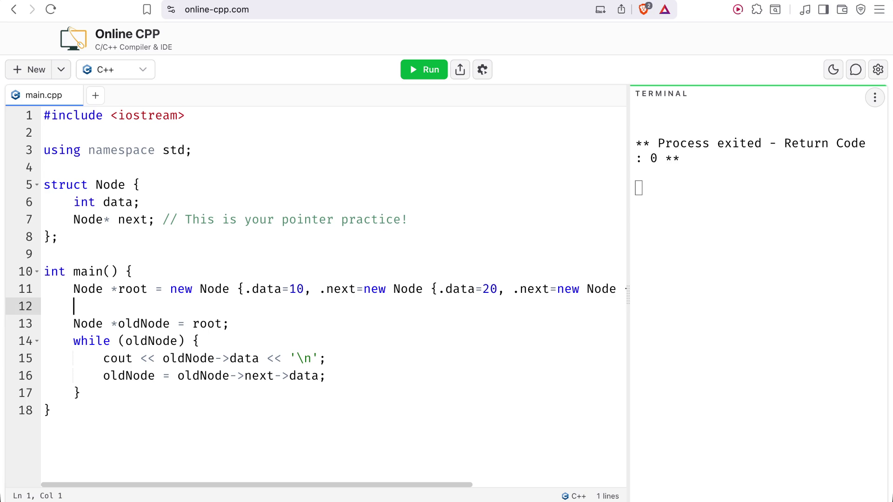
pyautogui.press('Down')
pyautogui.press('Down')
pyautogui.press('Down')
pyautogui.press('Up')
pyautogui.press('Up')
pyautogui.press('Left')
pyautogui.press('Left')
pyautogui.press('Left')
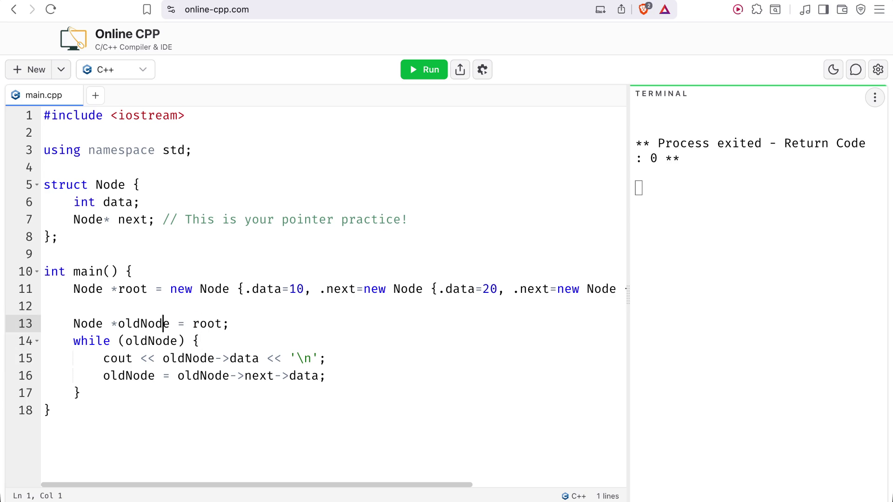
pyautogui.press('Left')
pyautogui.press('Left')
pyautogui.press('Left')
pyautogui.press('Right')
pyautogui.press('Right')
pyautogui.press('Right')
pyautogui.hotkey('shift', 'Right')
pyautogui.hotkey('shift', 'Right')
pyautogui.hotkey('shift', 'Right')
pyautogui.hotkey('shift', 'Right')
pyautogui.hotkey('shift', 'Right')
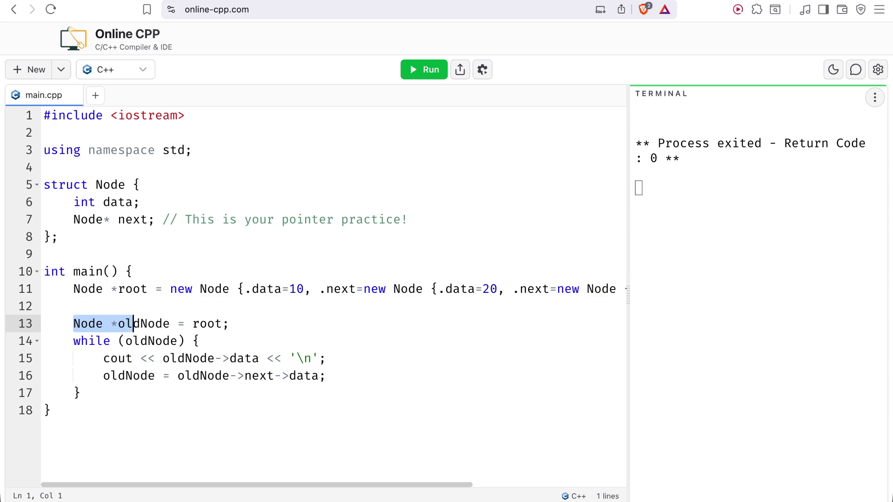
pyautogui.press('Right')
pyautogui.press('Right')
pyautogui.press('Right')
# Replace 'data' with 'next' in the member access on line 16.
pyautogui.press('Down')
pyautogui.press('Down')
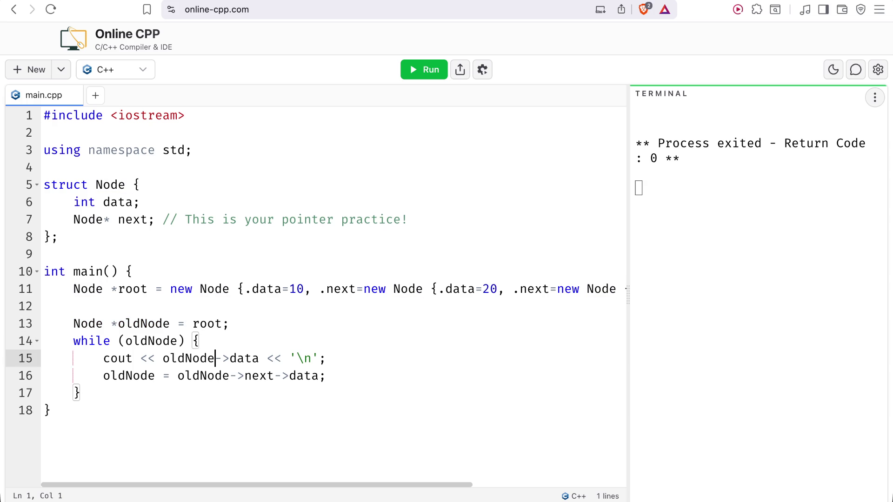
pyautogui.press('Down')
pyautogui.press('Right')
pyautogui.press('Right')
pyautogui.press('Right')
pyautogui.press('Right')
# Delete the redundant '->next' so line 16 reads 'oldNode = oldNode->next;'.
pyautogui.press('Right')
pyautogui.press('Right')
pyautogui.press('Right')
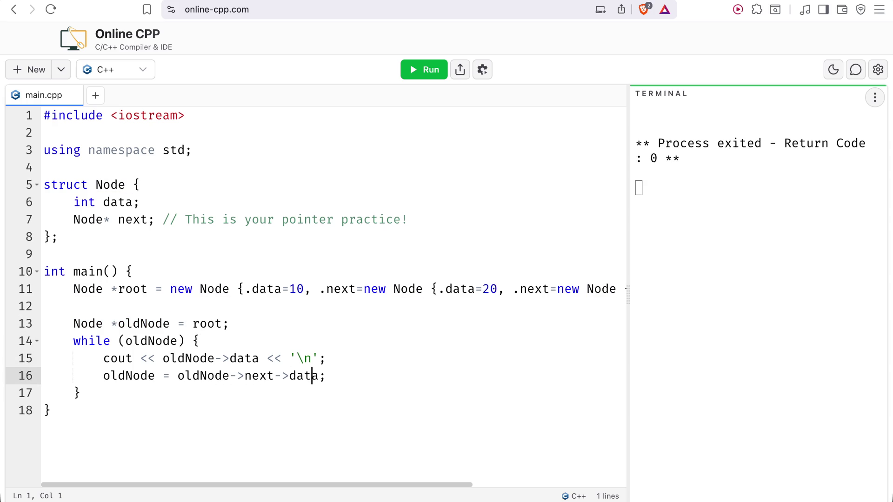
pyautogui.press('Right')
pyautogui.press('BackSpace')
pyautogui.press('BackSpace')
pyautogui.press('BackSpace')
pyautogui.press('BackSpace')
pyautogui.write('net')
pyautogui.press('BackSpace')
pyautogui.write('xt')
pyautogui.press('Escape')
pyautogui.press('Left')
pyautogui.press('Left')
pyautogui.press('Left')
pyautogui.press('Left')
pyautogui.press('Left')
pyautogui.press('Right')
pyautogui.press('Right')
pyautogui.press('Right')
pyautogui.press('Right')
pyautogui.press('Right')
# Point out oldNode on line 16 and the next member in the Node struct.
pyautogui.press('Left')
pyautogui.hotkey('shift', 'Right')
pyautogui.hotkey('shift', 'Right')
pyautogui.hotkey('shift', 'Right')
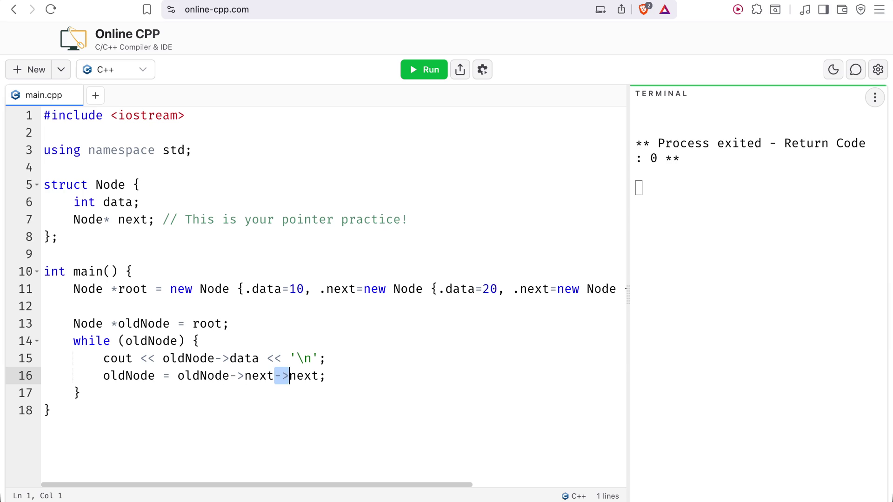
pyautogui.hotkey('shift', 'Right')
pyautogui.hotkey('shift', 'Right')
pyautogui.hotkey('shift', 'Right')
pyautogui.press('BackSpace')
pyautogui.press('Down')
pyautogui.press('Up')
pyautogui.press('Left')
pyautogui.press('Left')
pyautogui.press('Left')
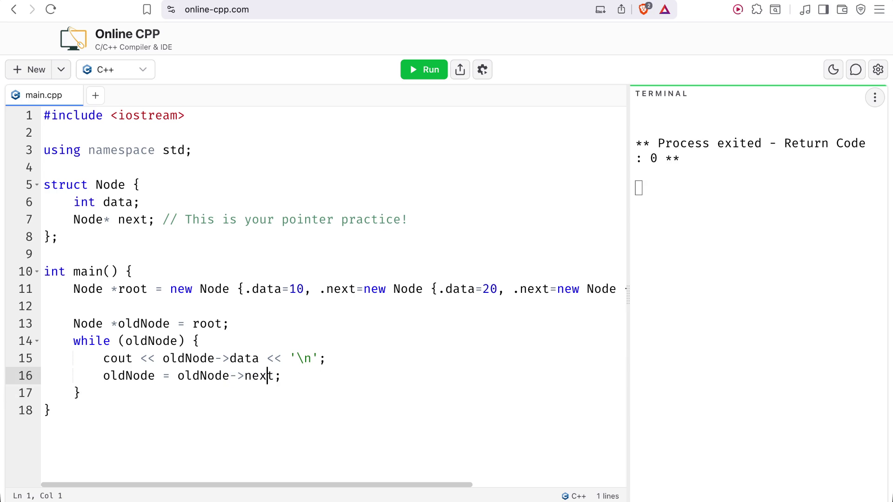
pyautogui.press('Left')
pyautogui.press('Left')
pyautogui.press('Left')
pyautogui.hotkey('shift', 'Right')
pyautogui.hotkey('shift', 'Right')
pyautogui.hotkey('shift', 'Right')
pyautogui.hotkey('shift', 'Right')
pyautogui.hotkey('shift', 'Right')
pyautogui.hotkey('shift', 'Left')
pyautogui.hotkey('shift', 'Left')
pyautogui.hotkey('shift', 'Right')
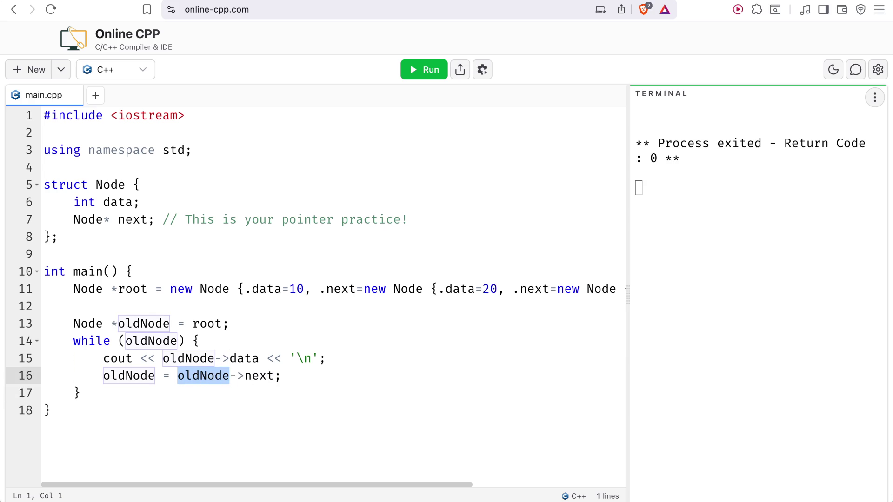
pyautogui.press('Right')
pyautogui.press('Right')
pyautogui.press('Right')
pyautogui.press('Right')
pyautogui.press('Right')
pyautogui.press('Up')
pyautogui.press('Up')
pyautogui.press('Up')
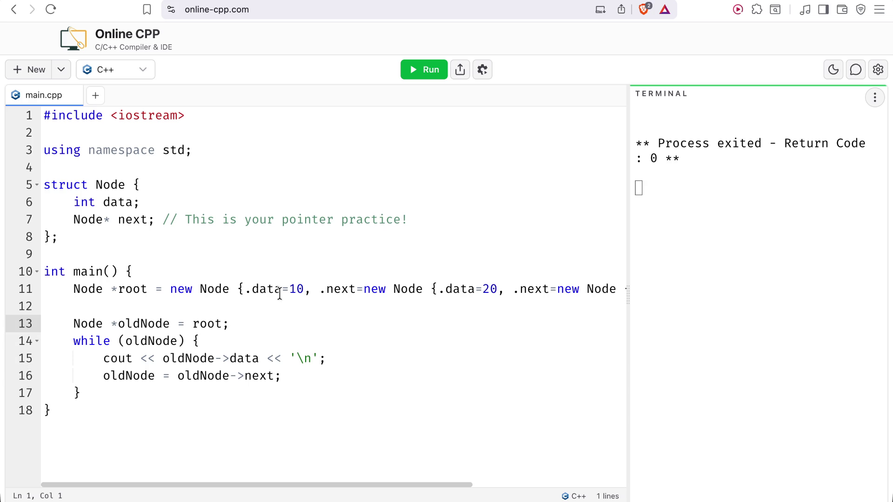
pyautogui.moveTo(119, 219); pyautogui.dragTo(152, 220)
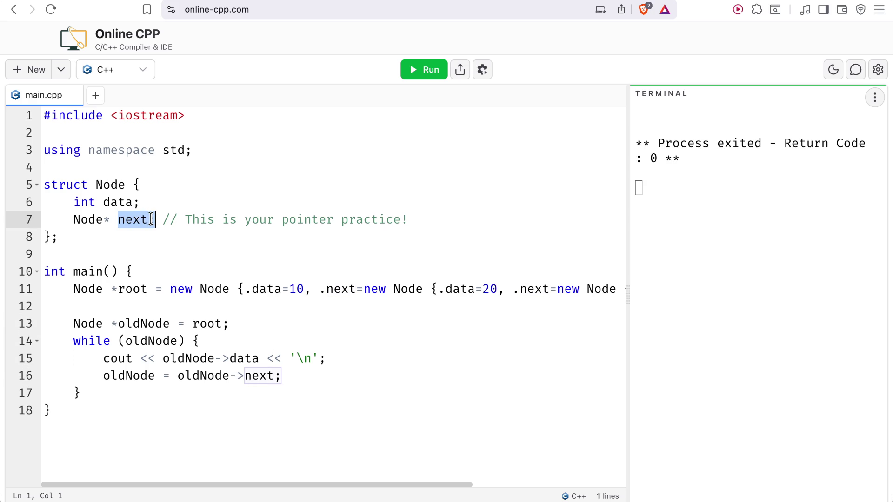
pyautogui.click(151, 219)
# Run the program, confirm it prints 10, 20, 30, and scroll to line 11's end.
pyautogui.click(441, 69)
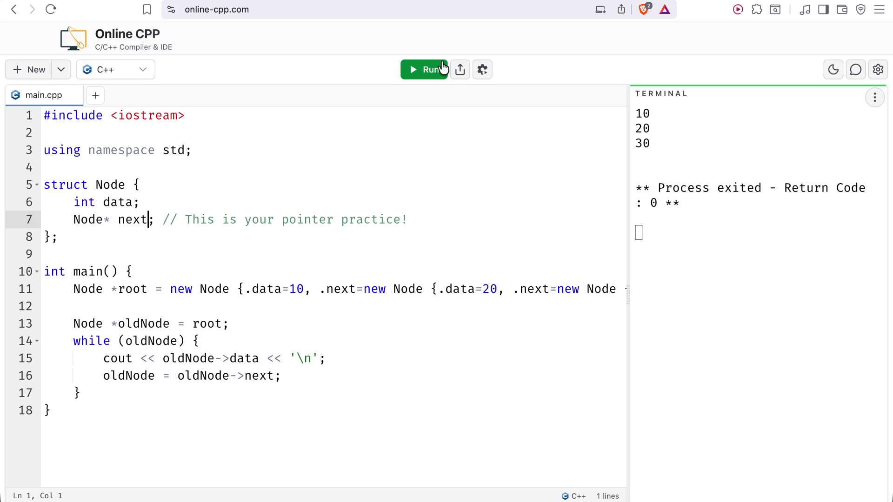
pyautogui.hscroll(2, 484, 297)
pyautogui.hscroll(10, 485, 296)
pyautogui.hscroll(2, 576, 275)
pyautogui.hscroll(-15, 576, 274)
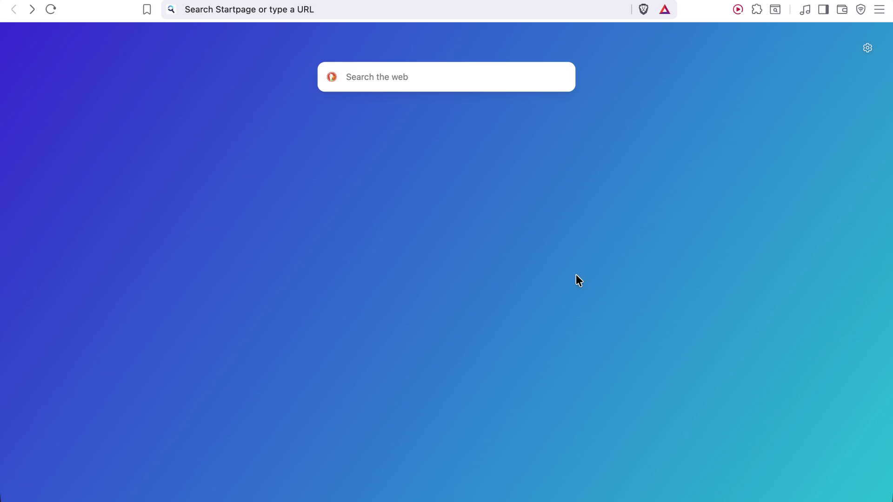
# Return to online-cpp.com, dismiss the Ad/Script Blocker warning, and rerun the program.
pyautogui.hscroll(10, 576, 275)
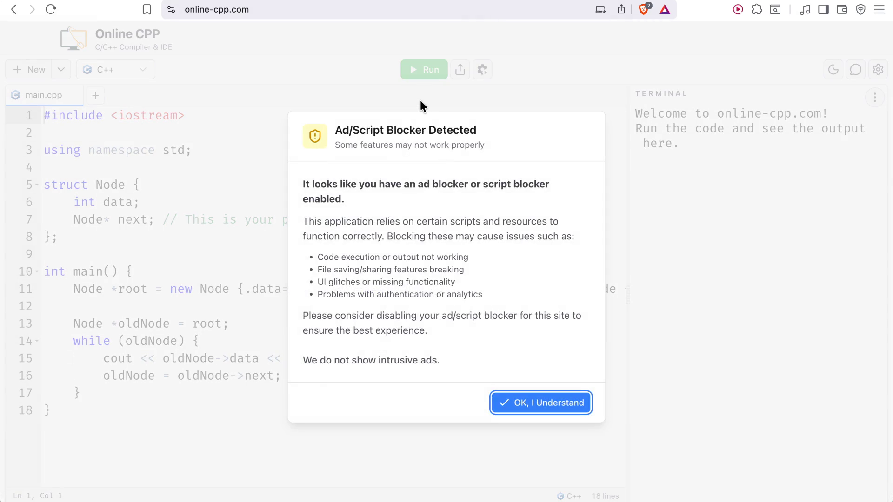
pyautogui.click(420, 99)
pyautogui.click(423, 78)
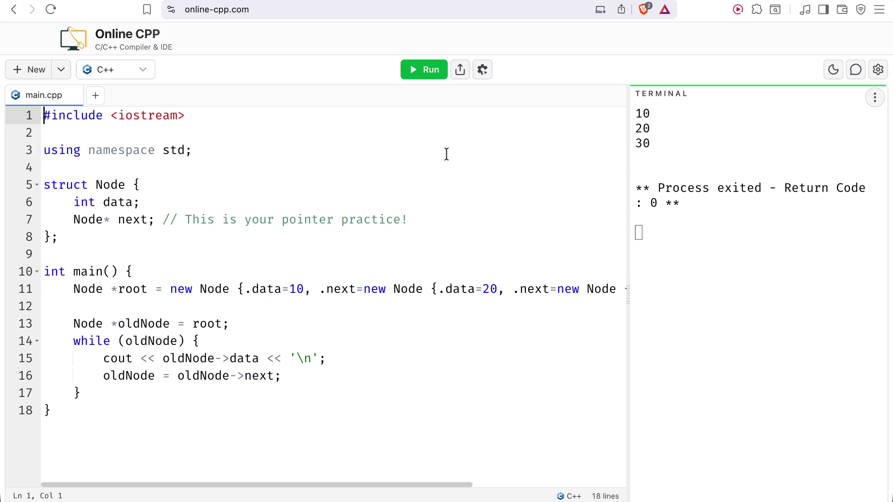
# Open a new tab typing 'link', then return to the editor around lines 6–10.
pyautogui.press('super+t')
pyautogui.write('link')
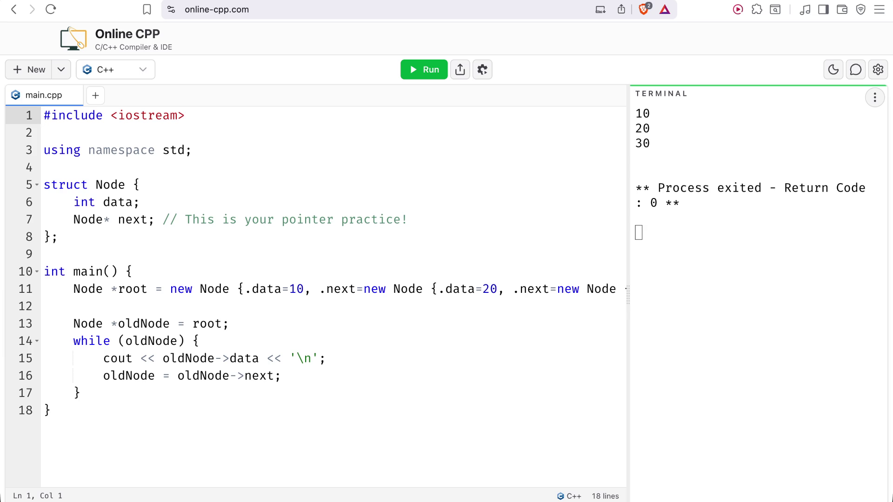
pyautogui.click(412, 204)
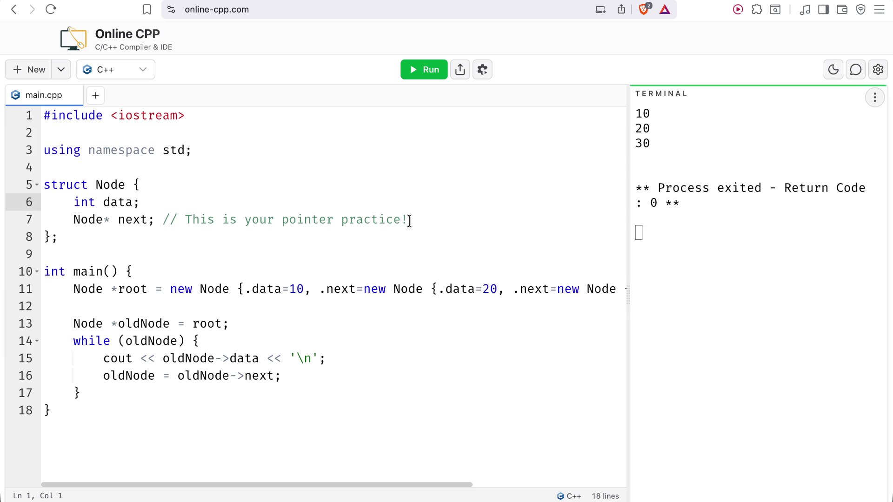
pyautogui.tripleClick(409, 220)
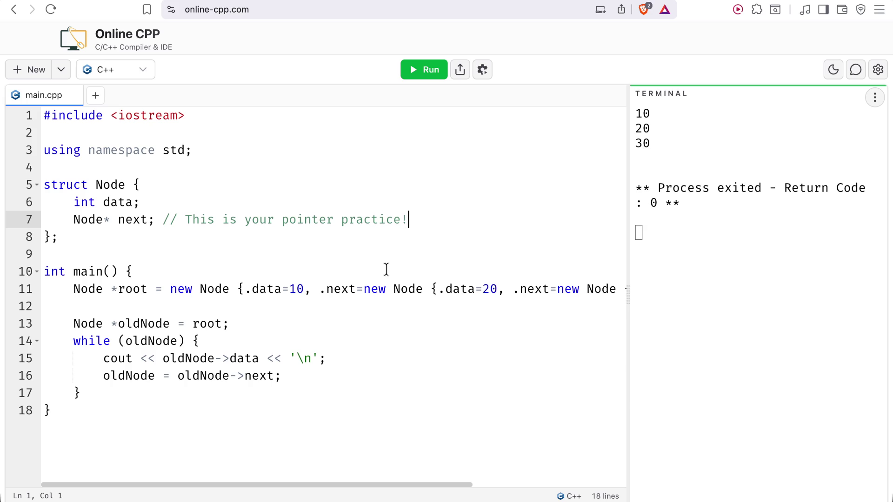
pyautogui.doubleClick(386, 270)
pyautogui.click(386, 270)
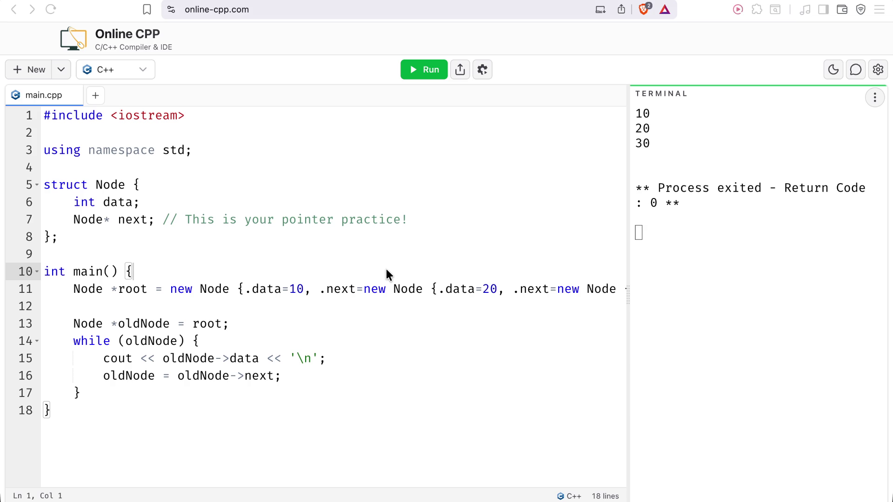
pyautogui.click(386, 270)
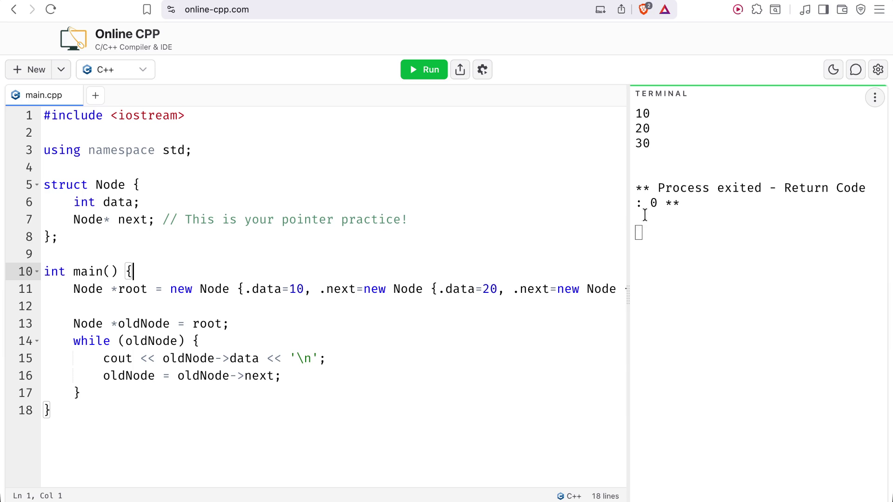
# Widen the editor by narrowing the terminal, highlight line 11's node data, and select all code.
pyautogui.moveTo(629, 221); pyautogui.dragTo(763, 222)
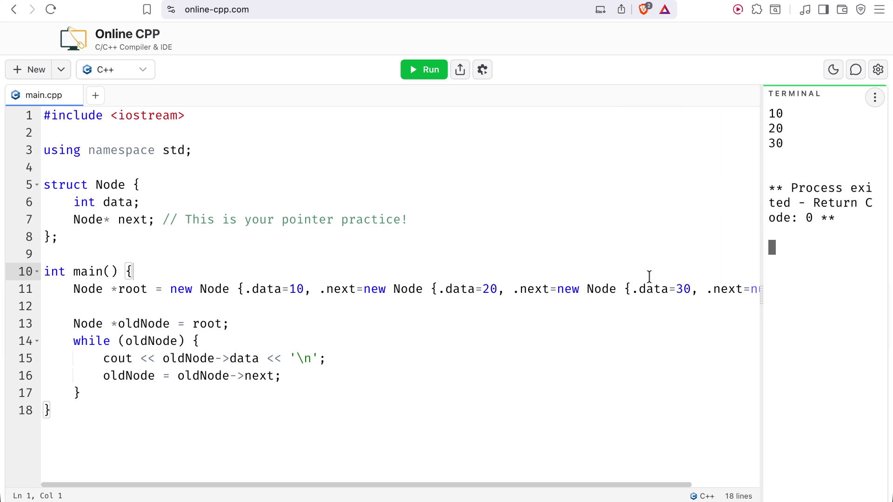
pyautogui.press('Down')
pyautogui.press('Down')
pyautogui.press('Down')
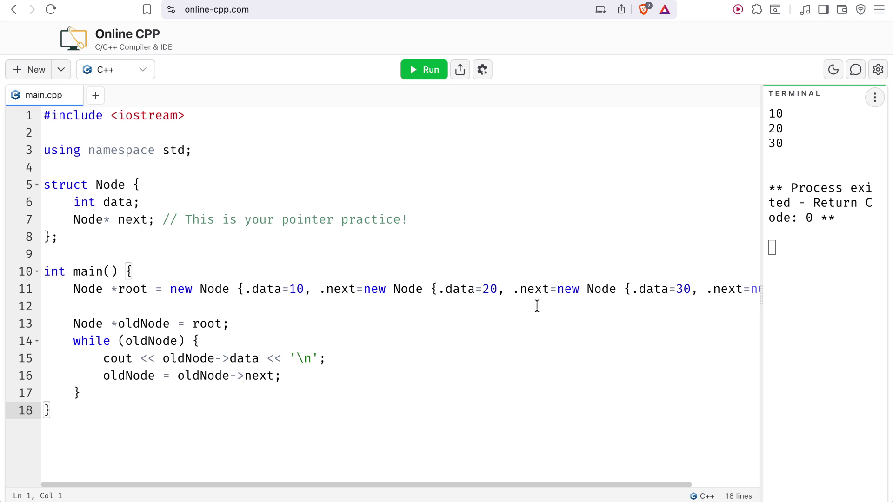
pyautogui.moveTo(252, 289); pyautogui.dragTo(511, 289)
pyautogui.click(511, 289)
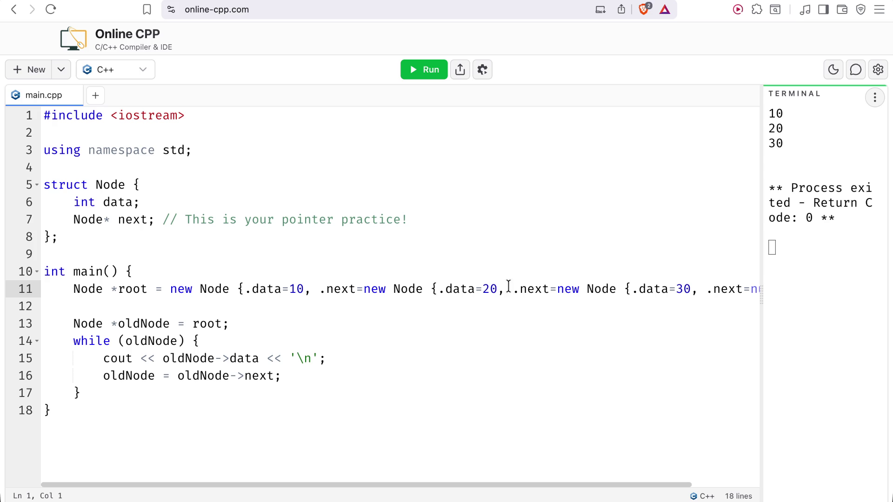
pyautogui.press('super+a')
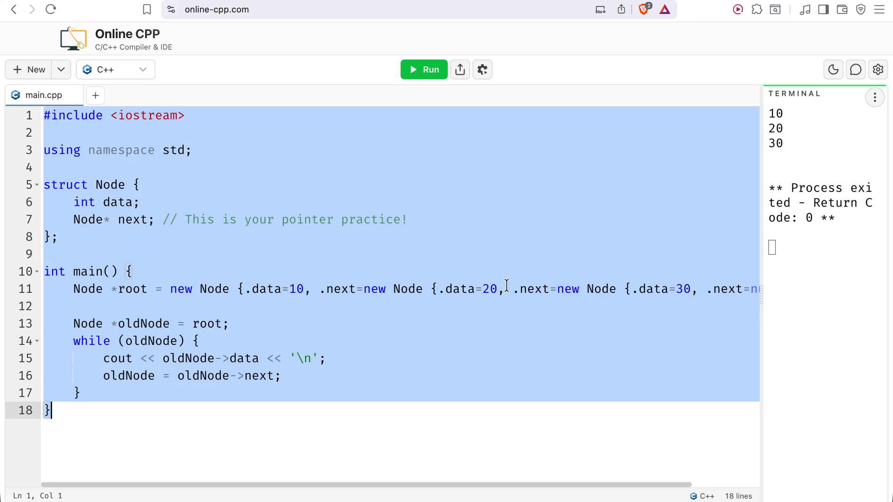
pyautogui.click(507, 285)
pyautogui.moveTo(73, 289)
pyautogui.mouseDown()
pyautogui.moveTo(816, 268)
pyautogui.moveTo(765, 291)
pyautogui.moveTo(534, 291)
pyautogui.moveTo(784, 293)
pyautogui.moveTo(722, 289)
pyautogui.moveTo(751, 289)
pyautogui.moveTo(560, 353)
pyautogui.mouseUp()
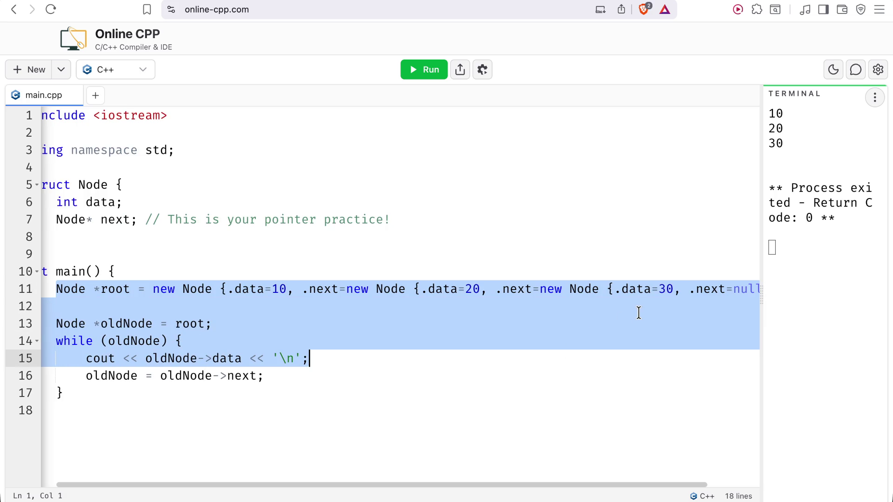
pyautogui.click(632, 312)
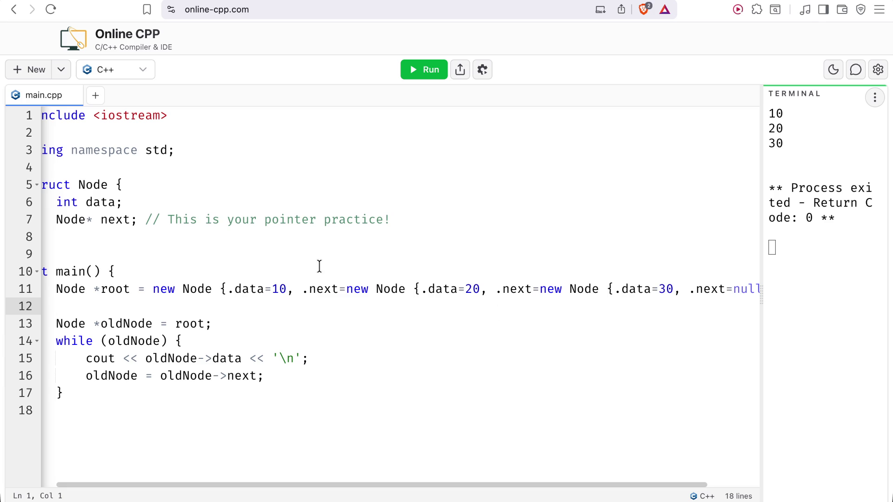
pyautogui.moveTo(64, 289); pyautogui.dragTo(147, 285)
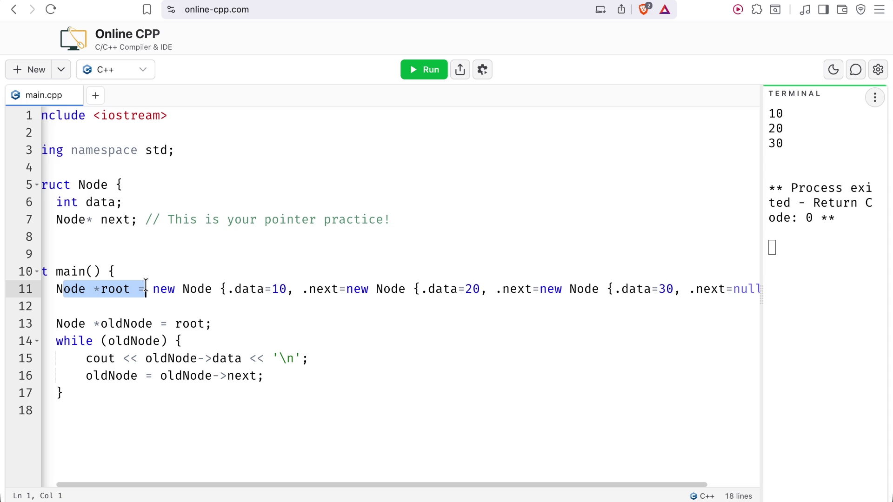
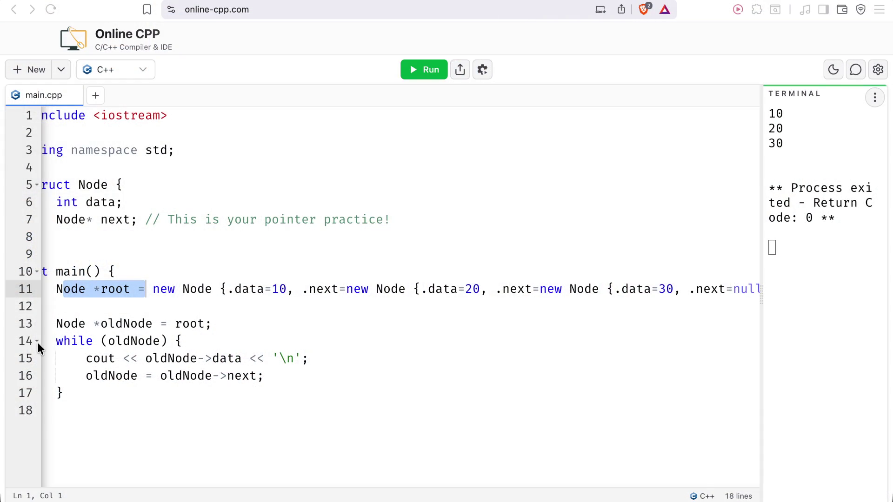
# Deselect line 11 of the linked-list Node program and scroll through the code.
pyautogui.click(129, 244)
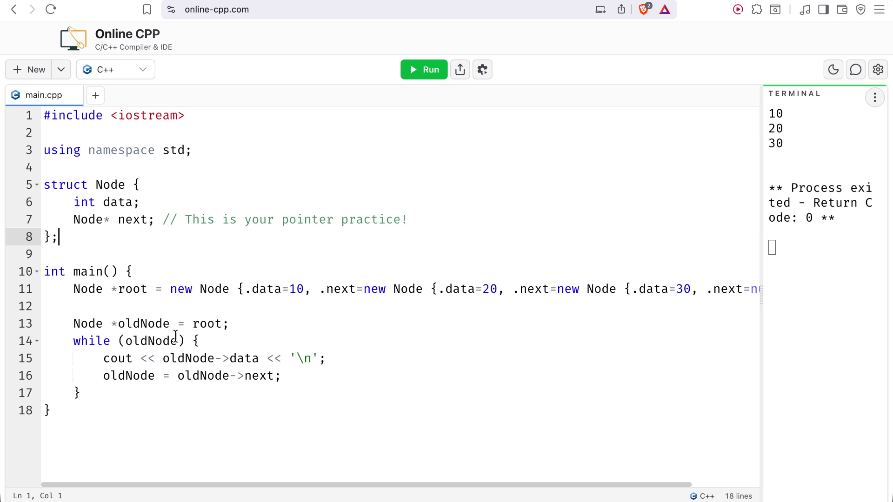
pyautogui.hscroll(2, 176, 336)
pyautogui.hscroll(-2, 176, 335)
pyautogui.hscroll(1, 177, 338)
pyautogui.hscroll(-1, 176, 336)
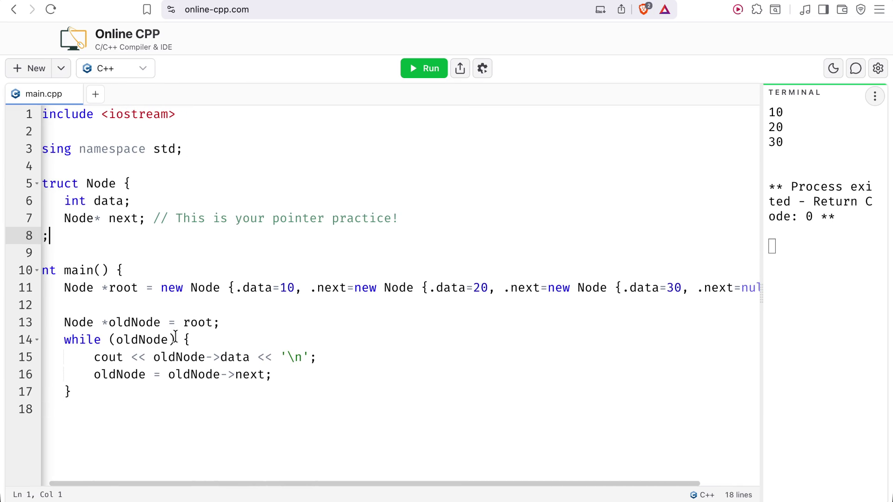
pyautogui.hscroll(-1, 176, 336)
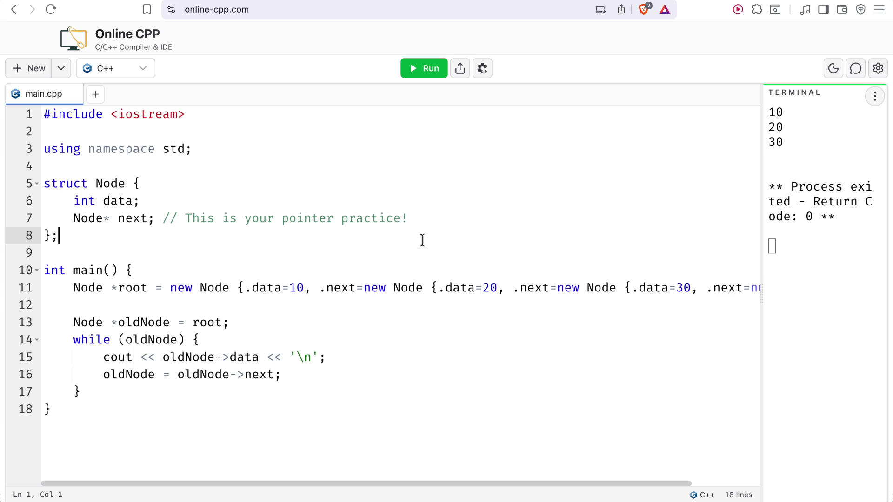
pyautogui.scroll(-15, 308, 328)
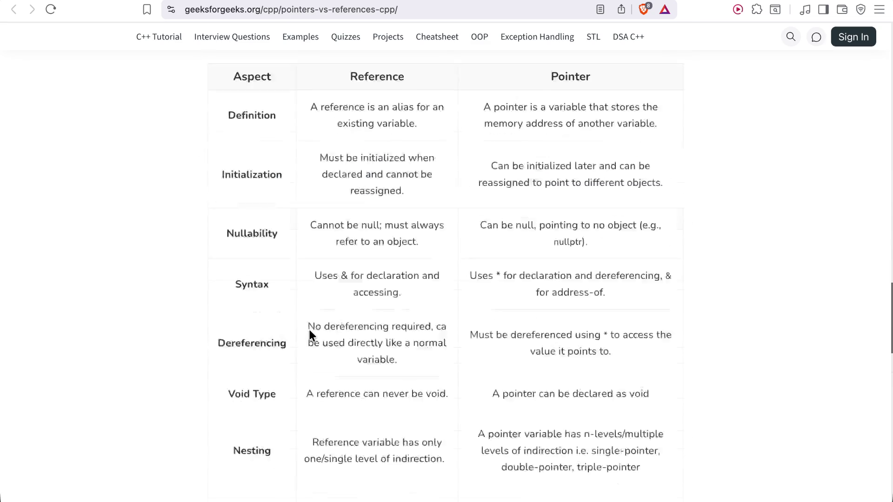
# Open the GeeksforGeeks quiz-cpp-pointers page in a new browser tab.
pyautogui.scroll(10, 309, 328)
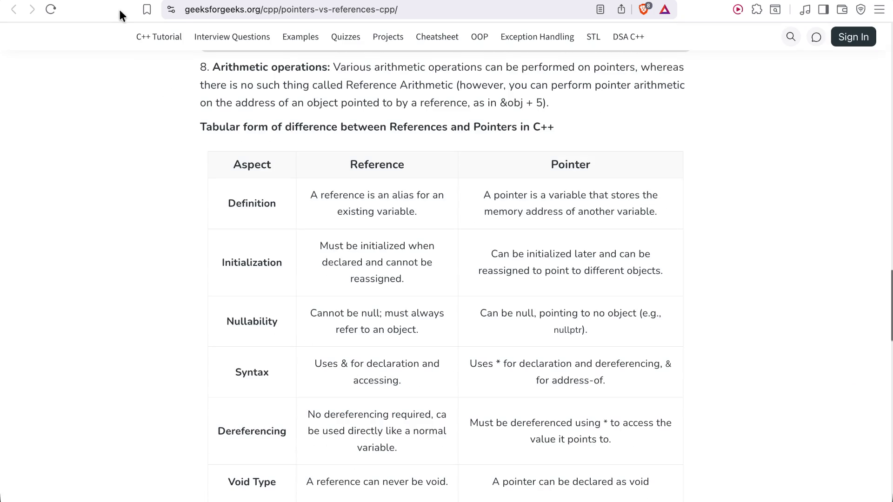
pyautogui.hotkey('ctrl', 'Tab')
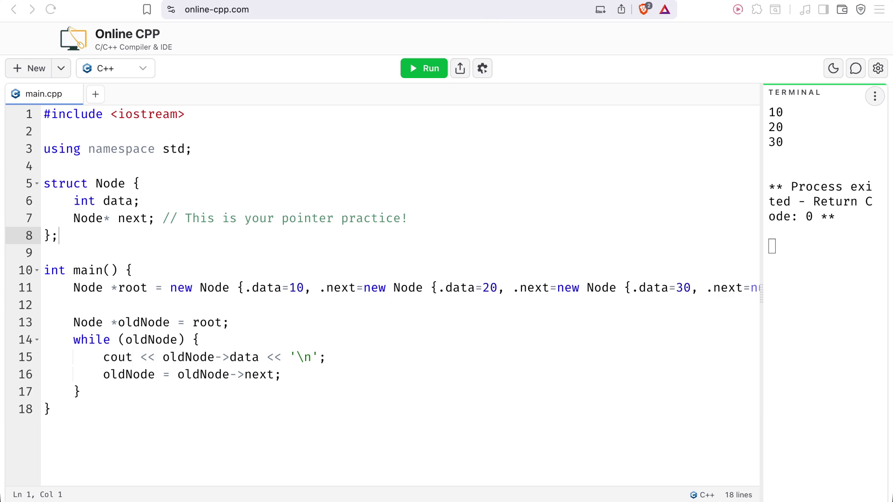
pyautogui.press('super+Tab')
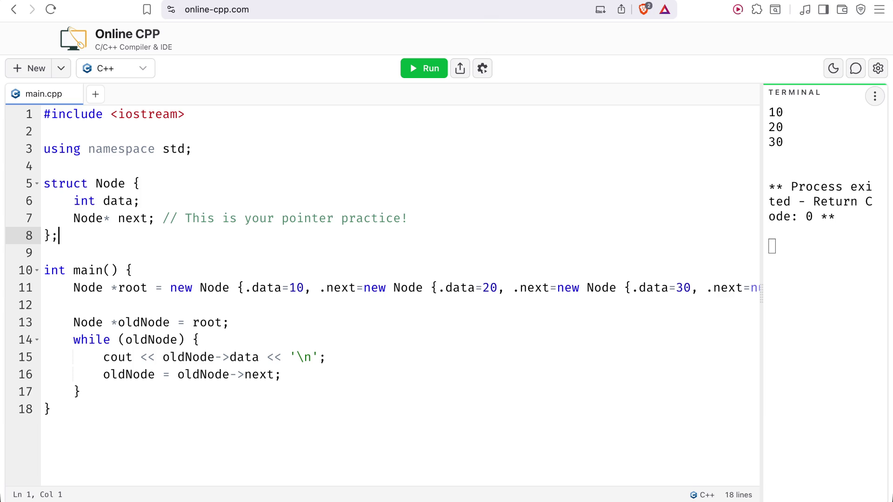
pyautogui.hotkey('ctrl', 'Tab')
pyautogui.press('super+t')
pyautogui.write('https://www.geeksforgeeks.org/quizzes/quiz-cpp-pointers/')
pyautogui.press('Return')
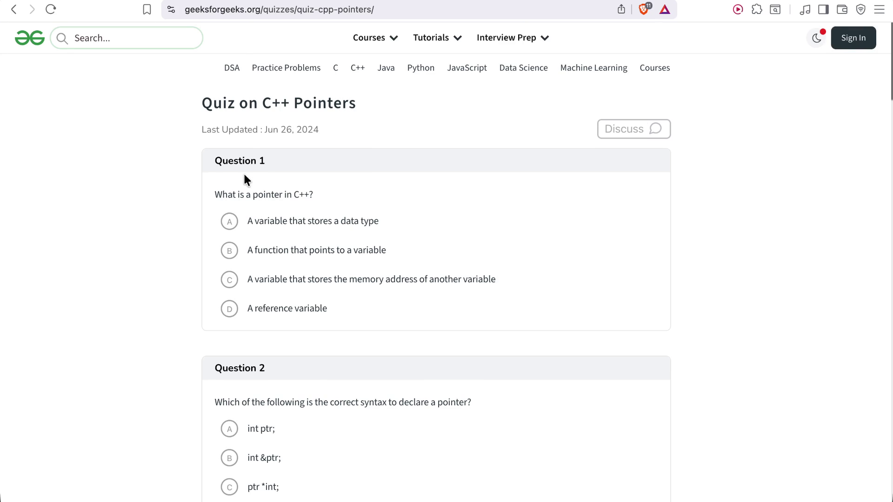
# Pick the memory-address option for Question 1 and highlight the sentence about accessing memory directly.
pyautogui.click(255, 150)
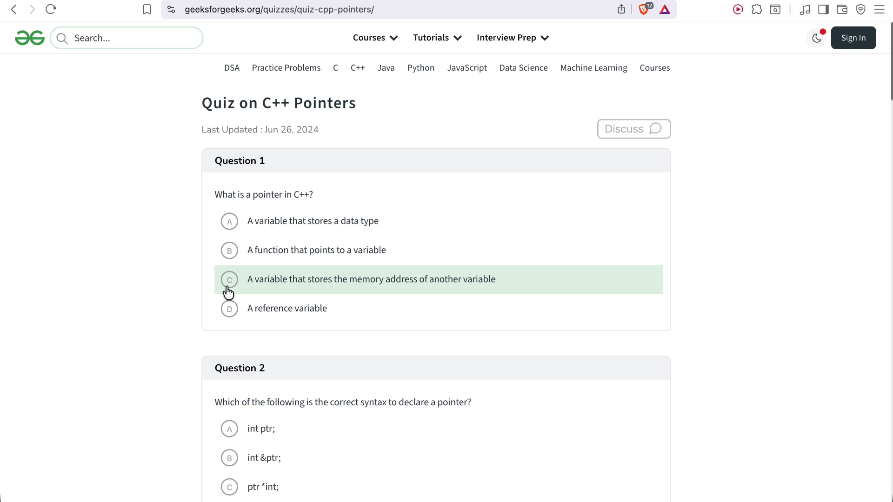
pyautogui.click(228, 293)
pyautogui.scroll(-5, 110, 269)
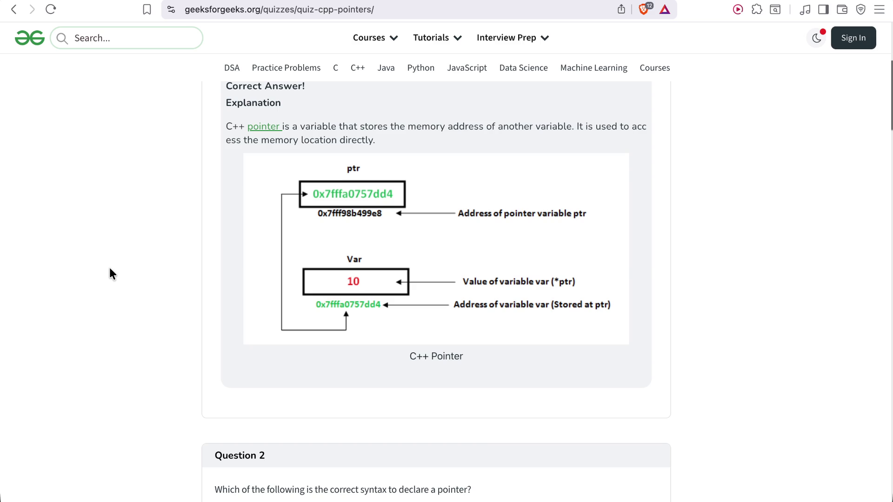
pyautogui.moveTo(579, 127)
pyautogui.mouseDown()
pyautogui.moveTo(664, 130)
pyautogui.moveTo(288, 138)
pyautogui.moveTo(372, 141)
pyautogui.mouseUp()
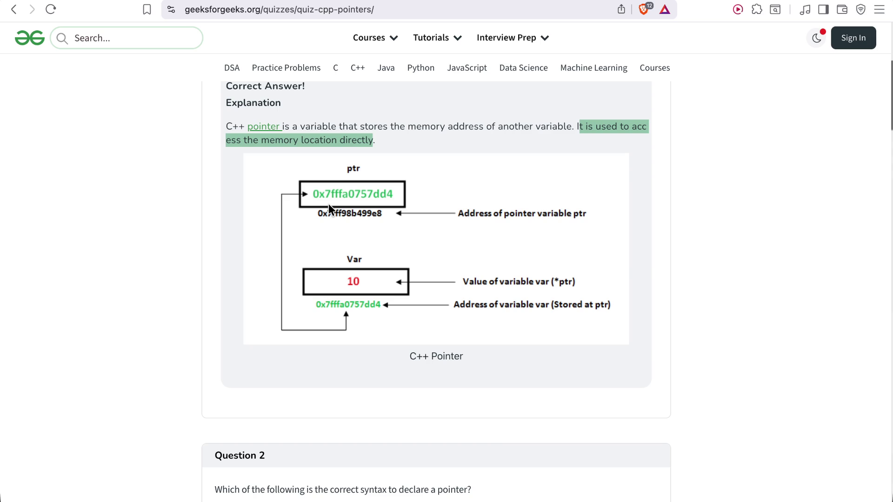
pyautogui.scroll(-5, 328, 205)
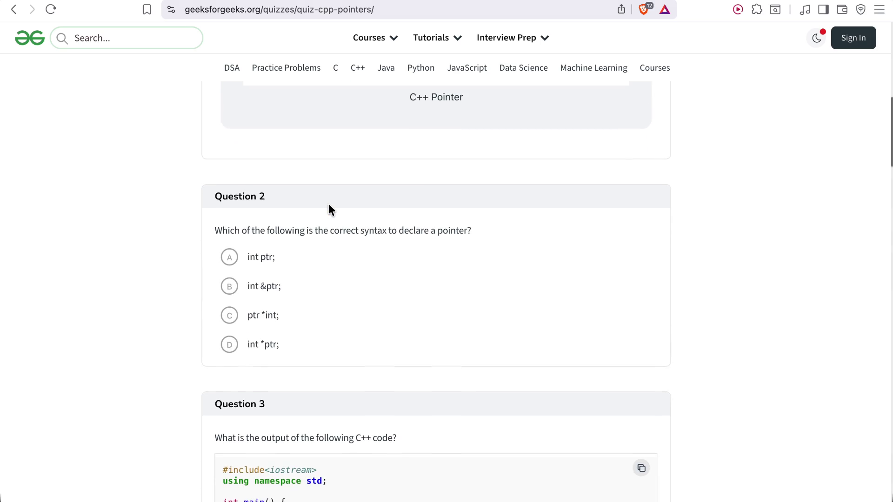
# Choose 'int *ptr;' for Question 2 and read its explanation down to Question 3.
pyautogui.scroll(1, 329, 209)
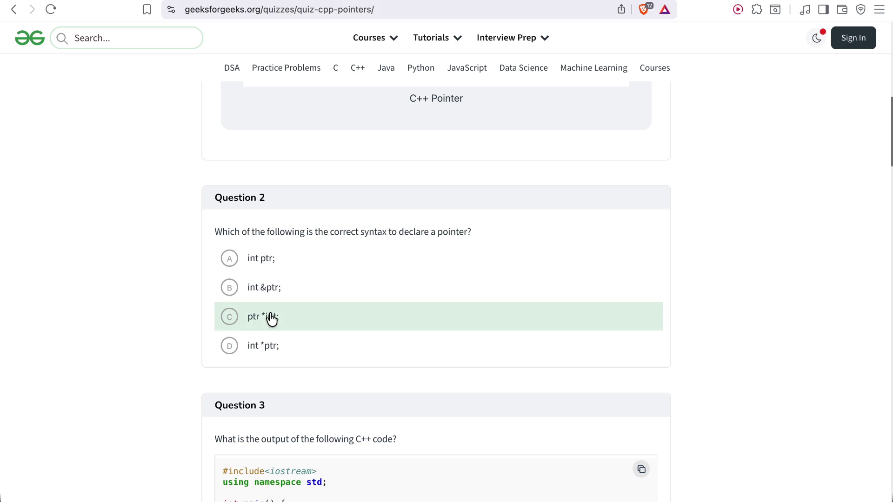
pyautogui.click(264, 351)
pyautogui.scroll(-3, 259, 355)
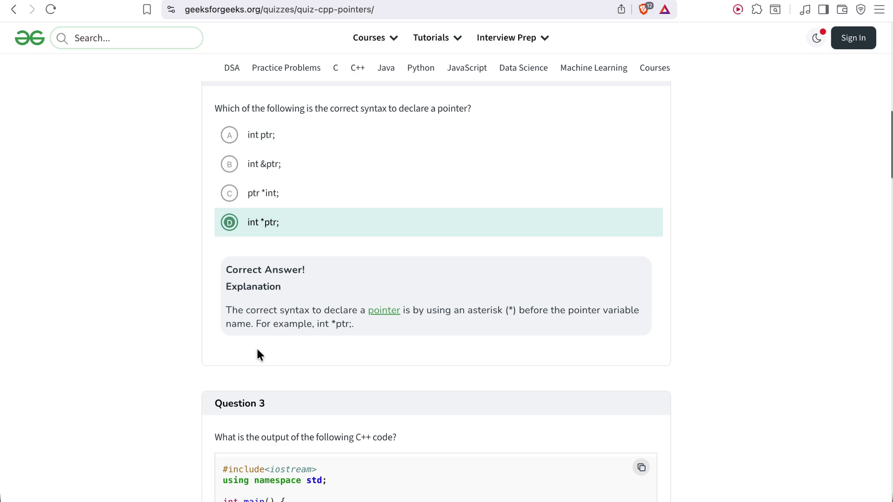
pyautogui.scroll(-5, 258, 351)
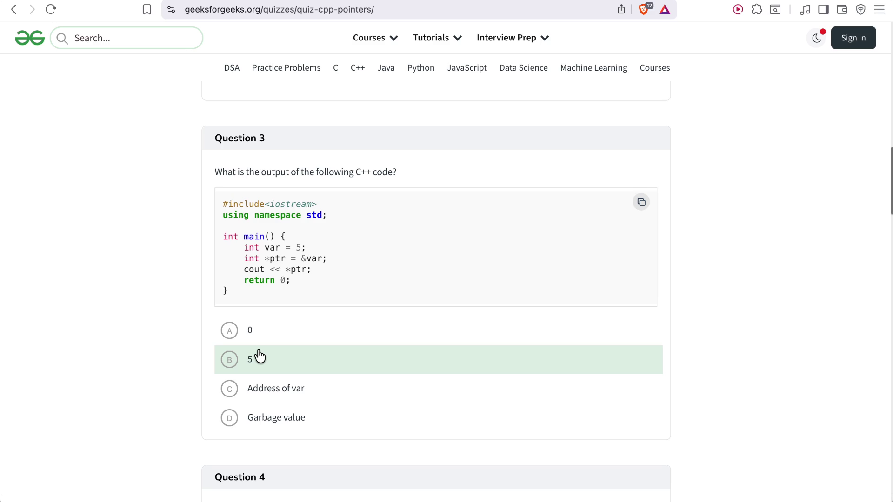
# Answer Question 3 with 'Address of var' and review why the correct output is 5.
pyautogui.click(250, 392)
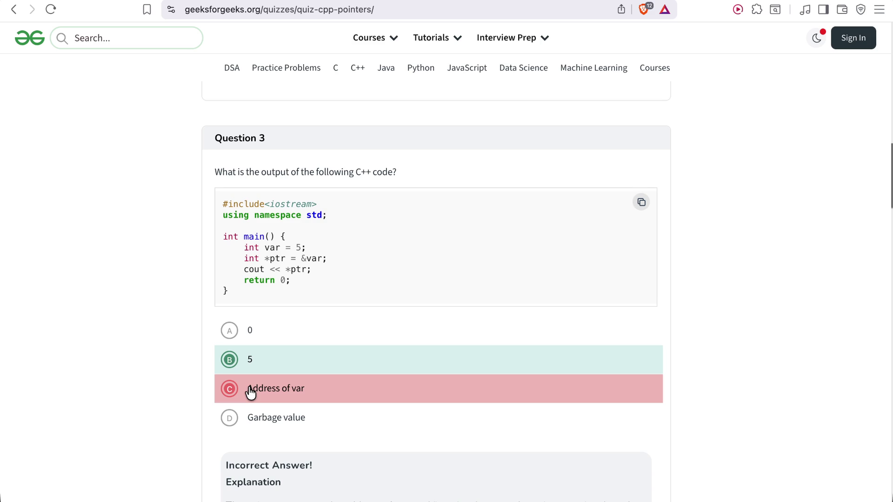
pyautogui.scroll(-3, 249, 386)
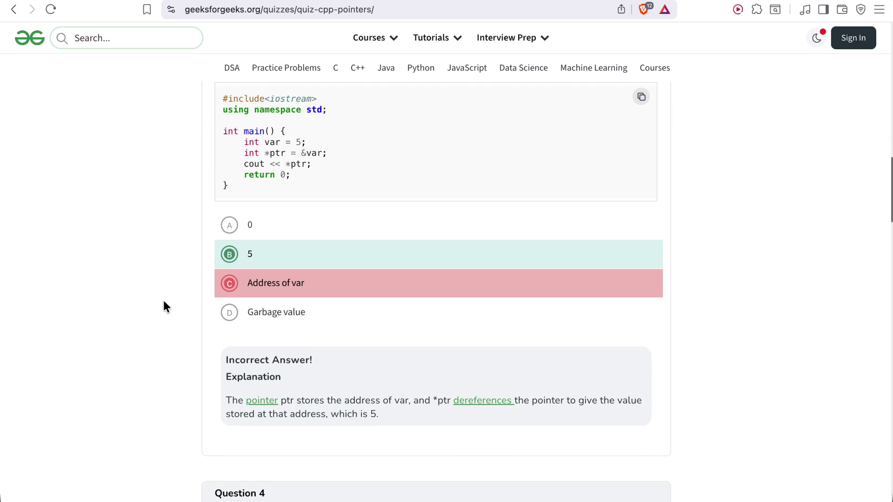
pyautogui.scroll(1, 163, 307)
pyautogui.scroll(1, 163, 302)
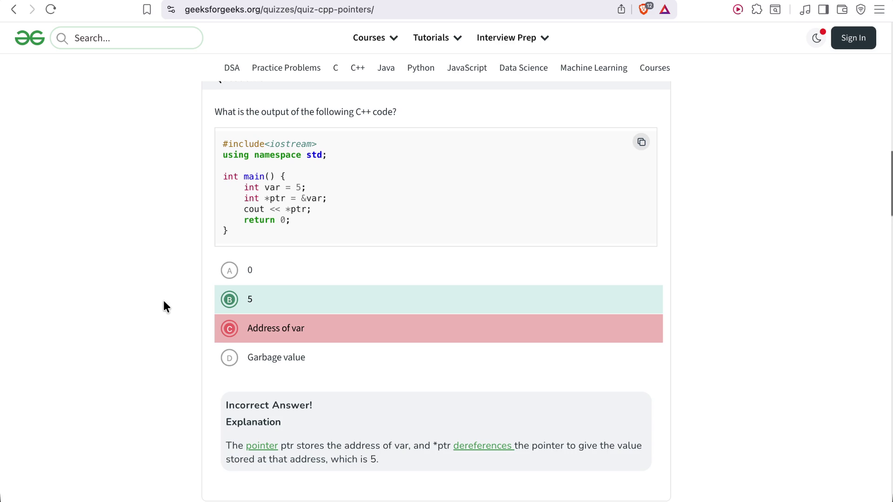
# Select 'int *arr = new int[10];' for Question 4 and read the new-keyword explanation.
pyautogui.scroll(-6, 164, 302)
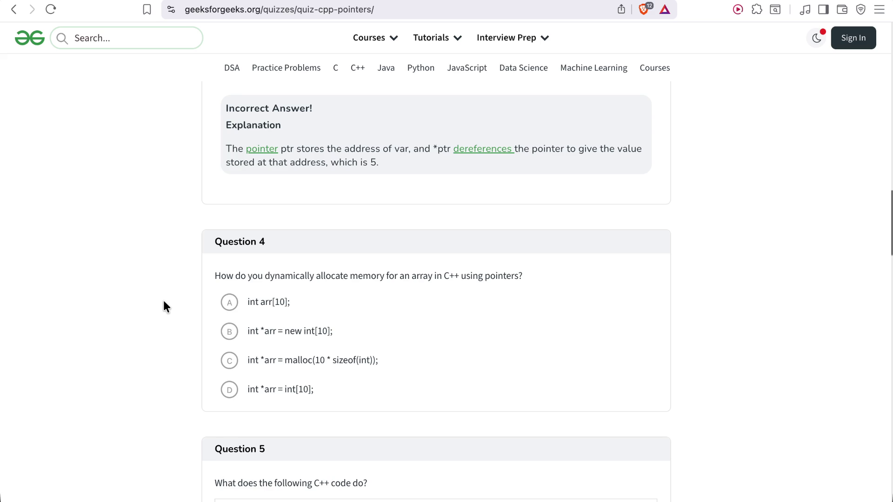
pyautogui.click(230, 333)
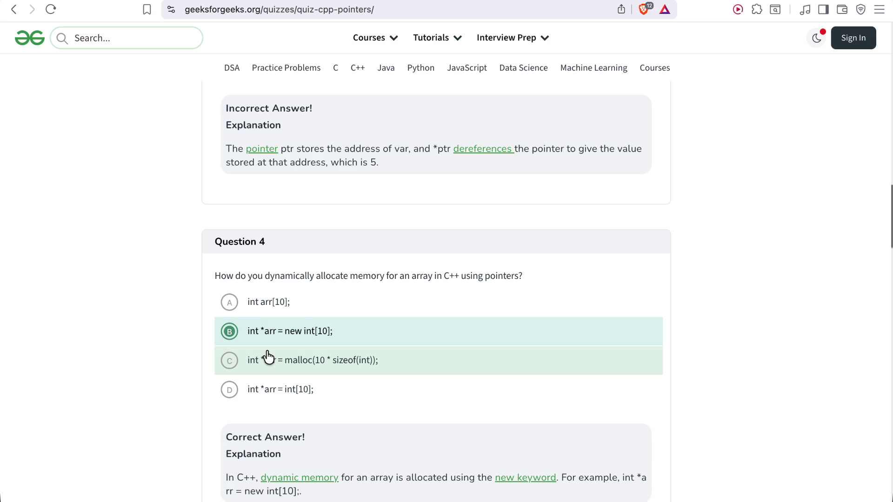
pyautogui.scroll(-3, 268, 356)
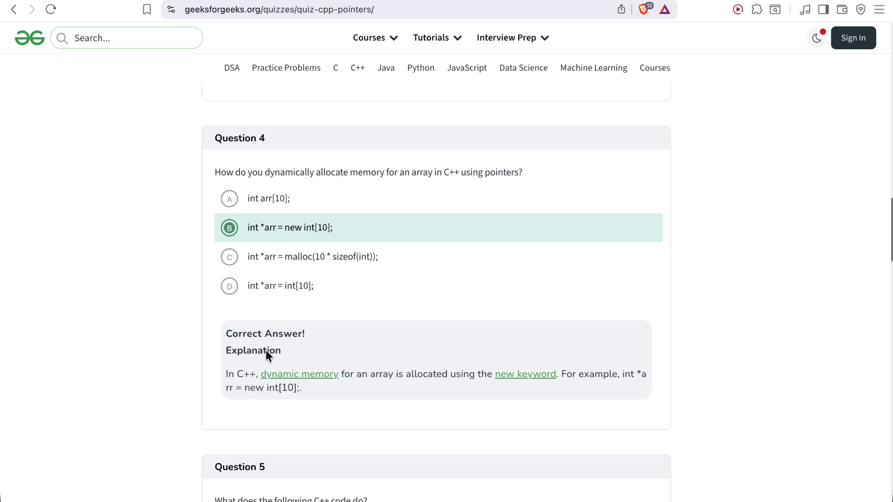
# Highlight the ptr = NULL and new int lines of the Question 5 code.
pyautogui.scroll(-5, 267, 353)
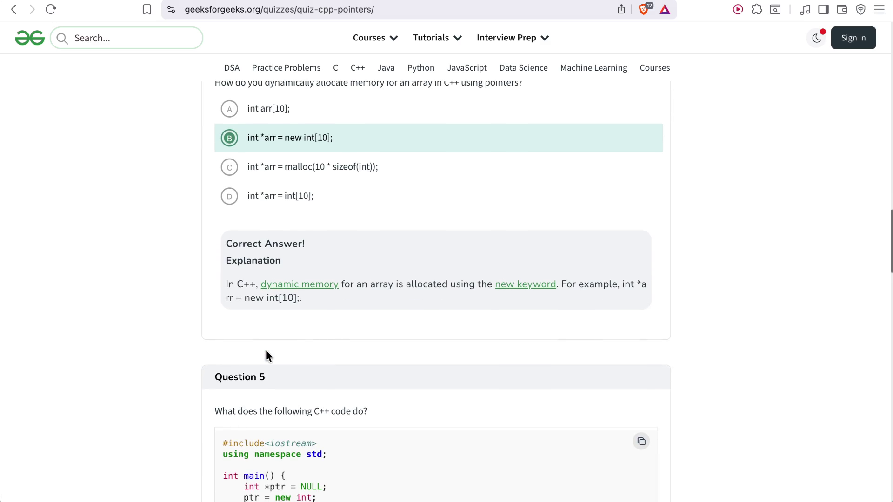
pyautogui.scroll(-3, 266, 350)
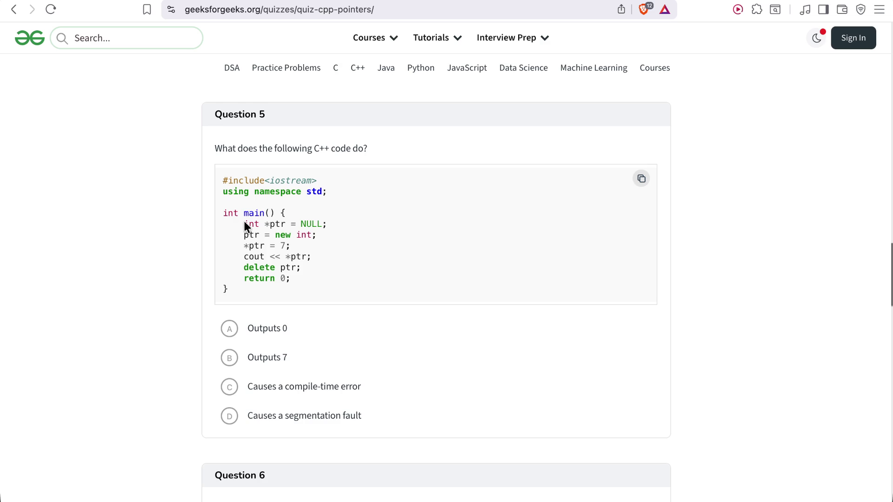
pyautogui.scroll(2, 237, 204)
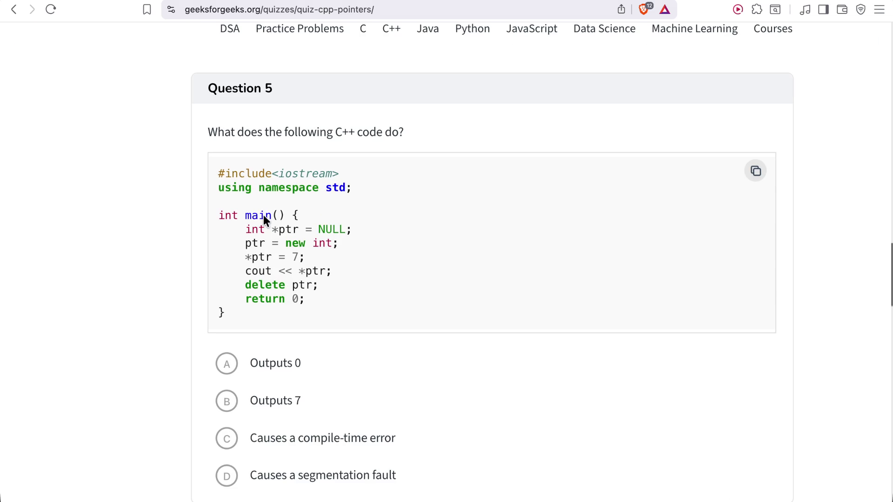
pyautogui.scroll(2, 263, 215)
pyautogui.moveTo(363, 230); pyautogui.dragTo(247, 239)
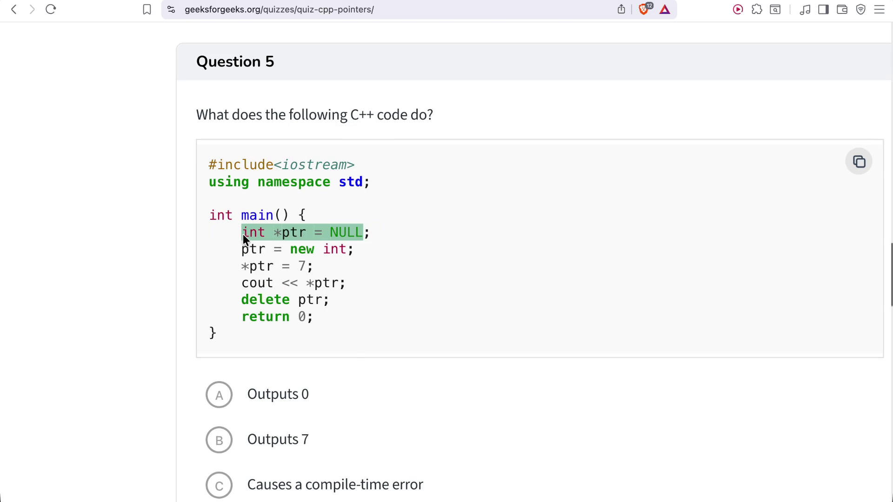
pyautogui.moveTo(243, 250); pyautogui.dragTo(351, 249)
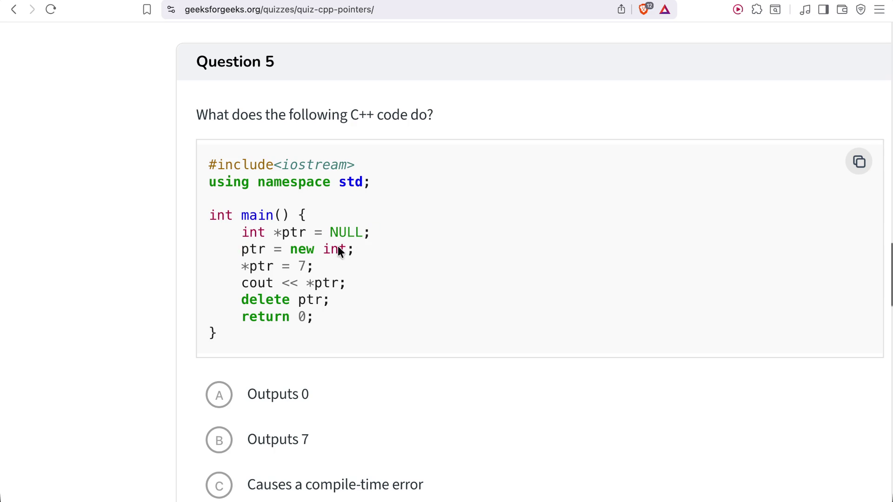
pyautogui.moveTo(288, 249)
pyautogui.mouseDown()
pyautogui.moveTo(350, 251)
pyautogui.moveTo(337, 238)
pyautogui.moveTo(344, 242)
pyautogui.moveTo(324, 250)
pyautogui.mouseUp()
pyautogui.click(344, 249)
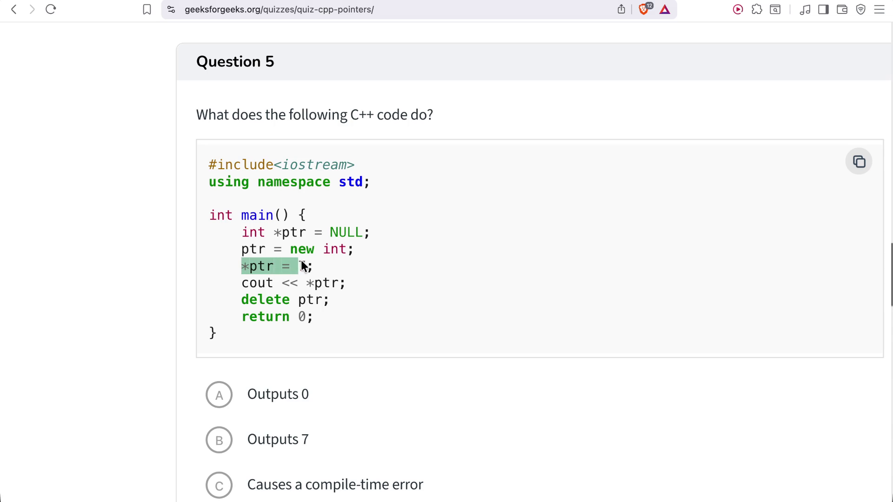
# Highlight *ptr in the cout line and the delete ptr line, then pick 'Outputs 7'.
pyautogui.click(248, 265)
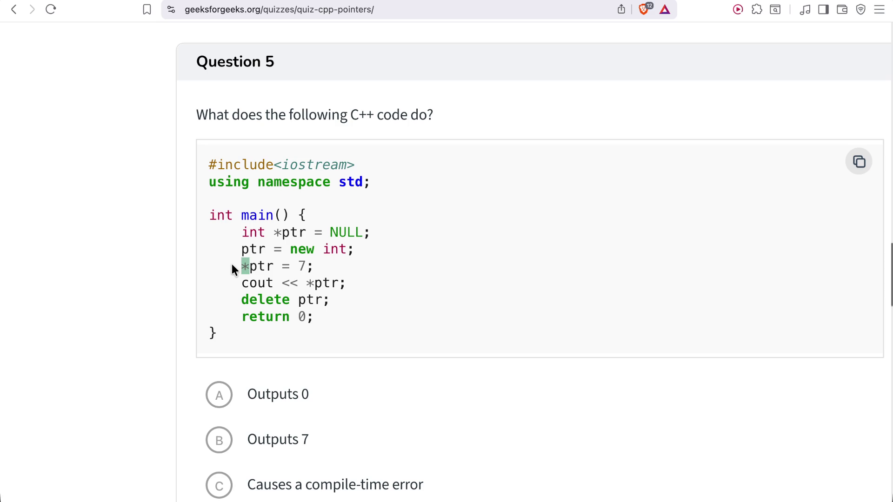
pyautogui.moveTo(306, 278); pyautogui.dragTo(339, 279)
pyautogui.click(339, 279)
pyautogui.moveTo(242, 300); pyautogui.dragTo(307, 301)
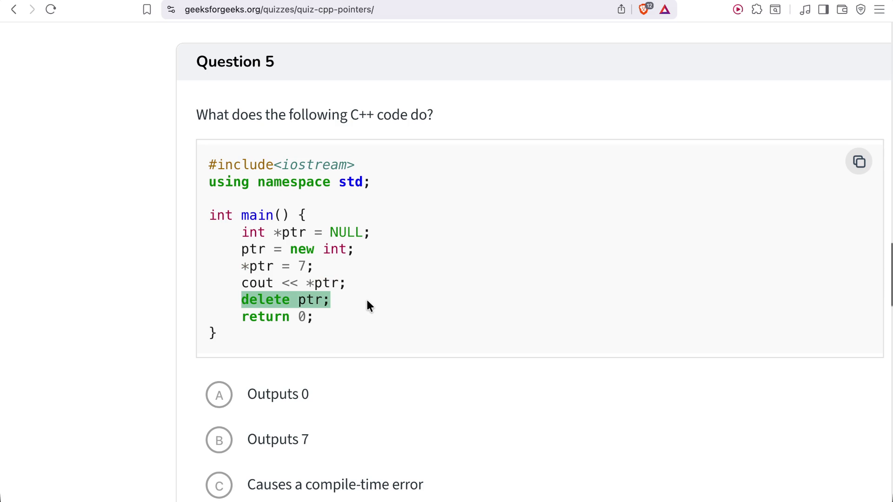
pyautogui.scroll(-2, 366, 298)
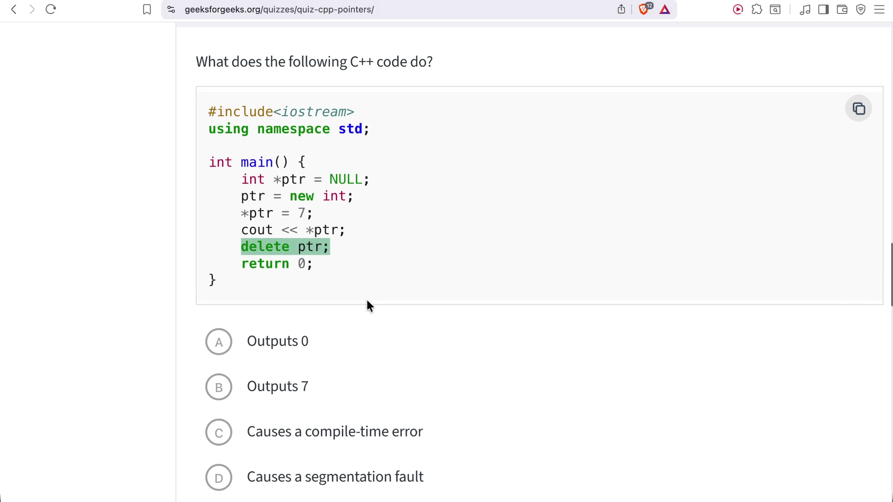
pyautogui.click(249, 248)
pyautogui.click(219, 398)
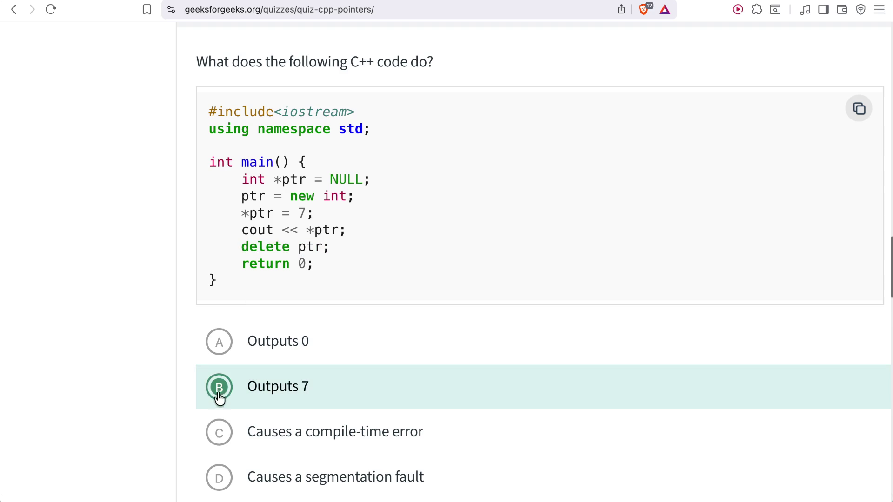
# Choose 'Undefined behavior' for Question 6 on dereferencing NULL and review its explanation.
pyautogui.scroll(-7, 222, 354)
pyautogui.moveTo(213, 276); pyautogui.dragTo(496, 276)
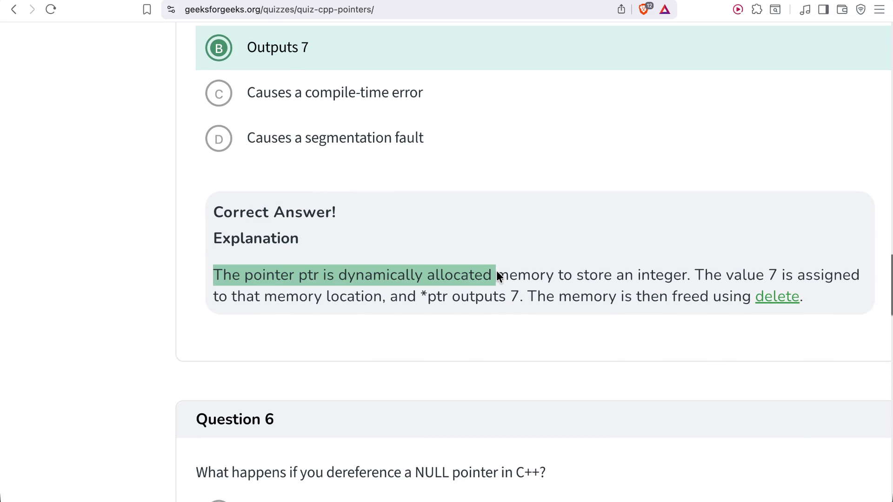
pyautogui.hscroll(3, 602, 280)
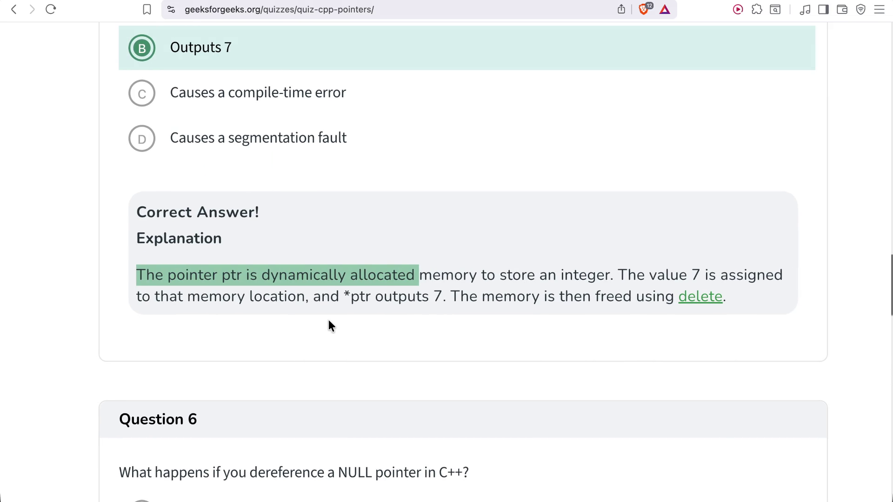
pyautogui.scroll(-5, 329, 321)
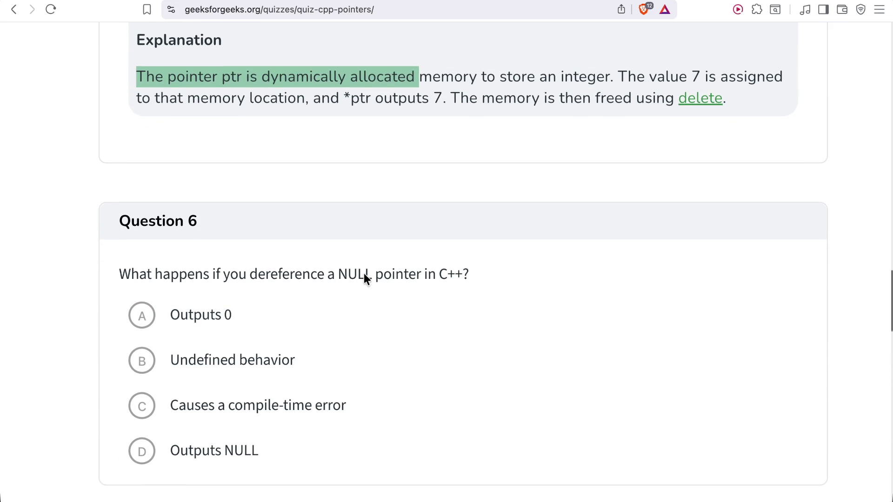
pyautogui.scroll(-2, 325, 313)
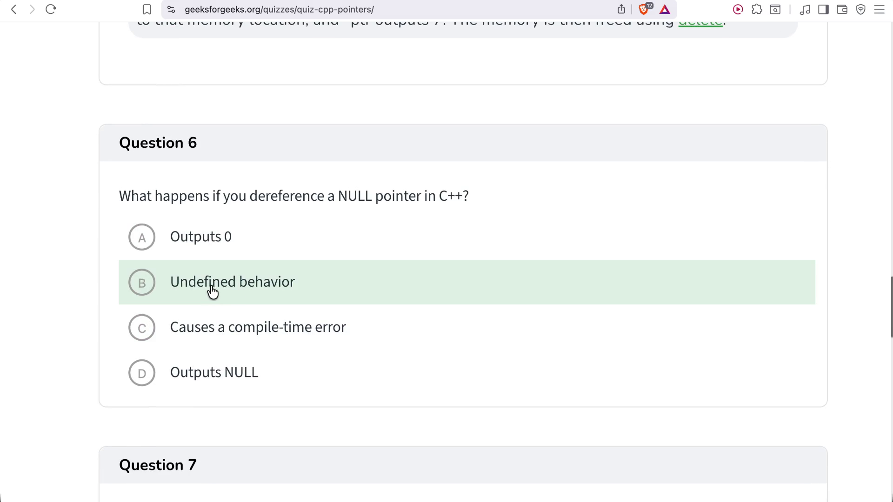
pyautogui.scroll(1, 154, 272)
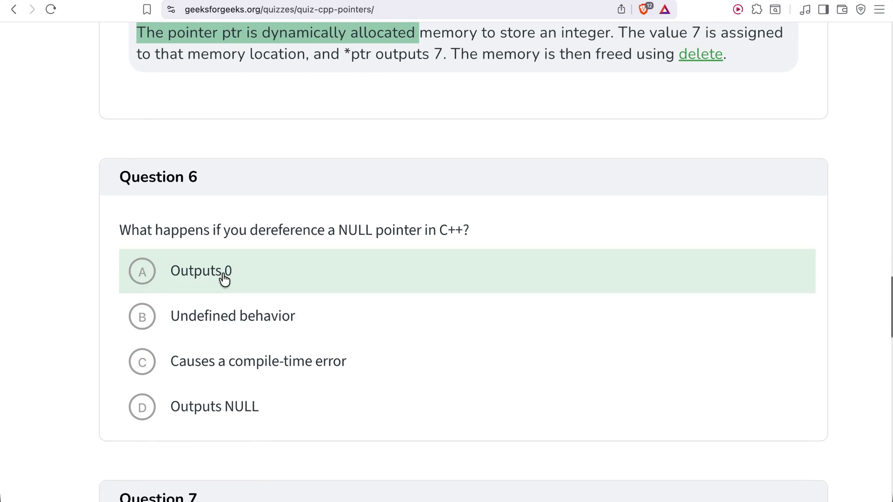
pyautogui.click(187, 316)
pyautogui.scroll(-5, 183, 307)
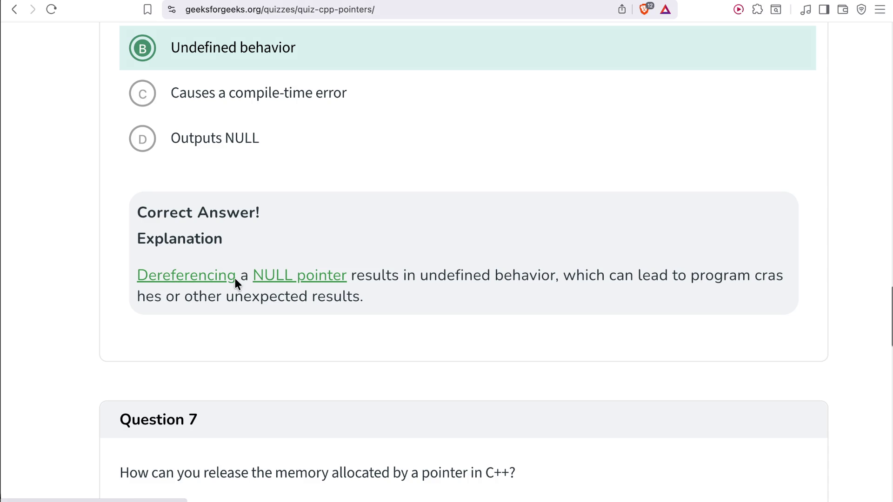
pyautogui.scroll(2, 279, 225)
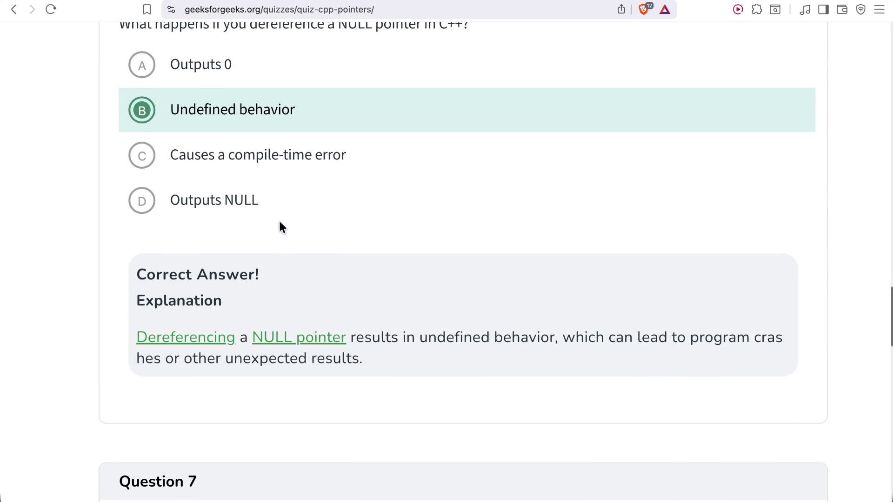
pyautogui.scroll(1, 281, 227)
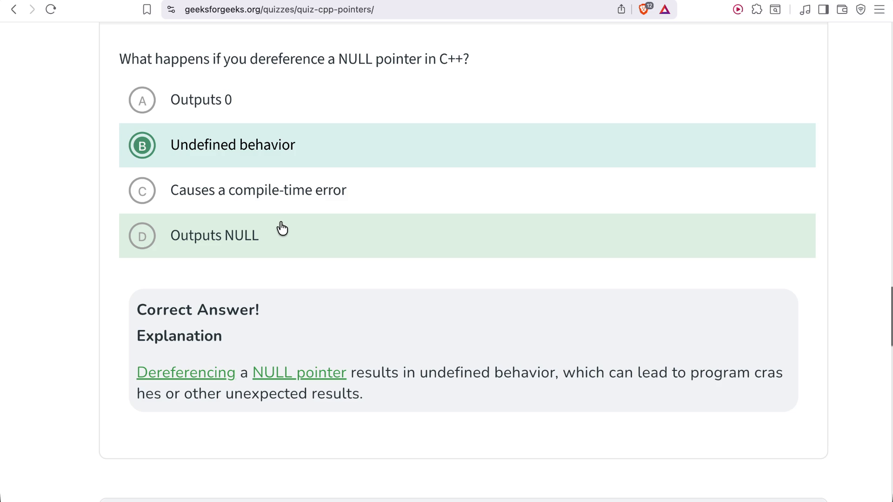
pyautogui.scroll(-7, 282, 228)
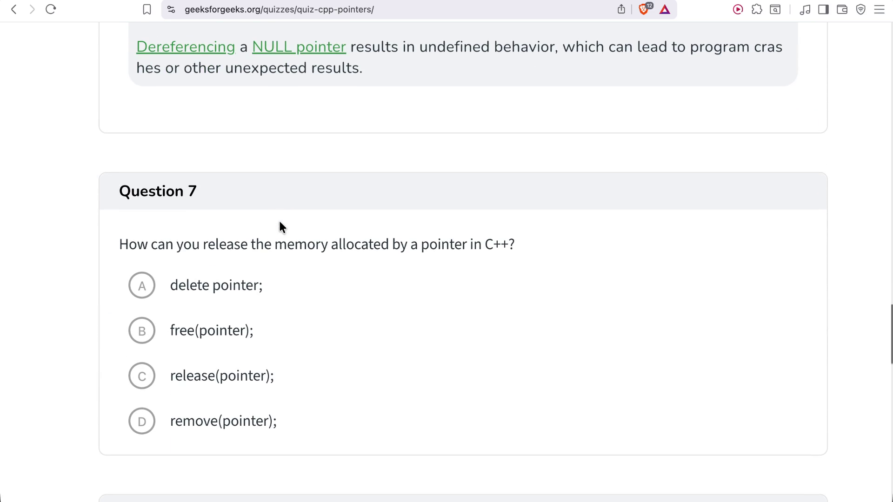
# Pick 'delete pointer;' for Question 7 and read the delete-keyword explanation down to Question 8.
pyautogui.click(179, 291)
pyautogui.scroll(-6, 178, 294)
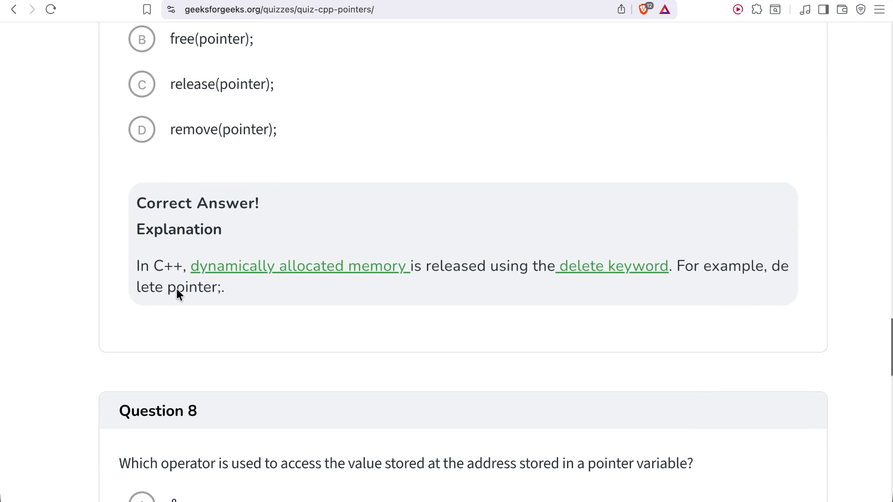
pyautogui.scroll(-1, 176, 288)
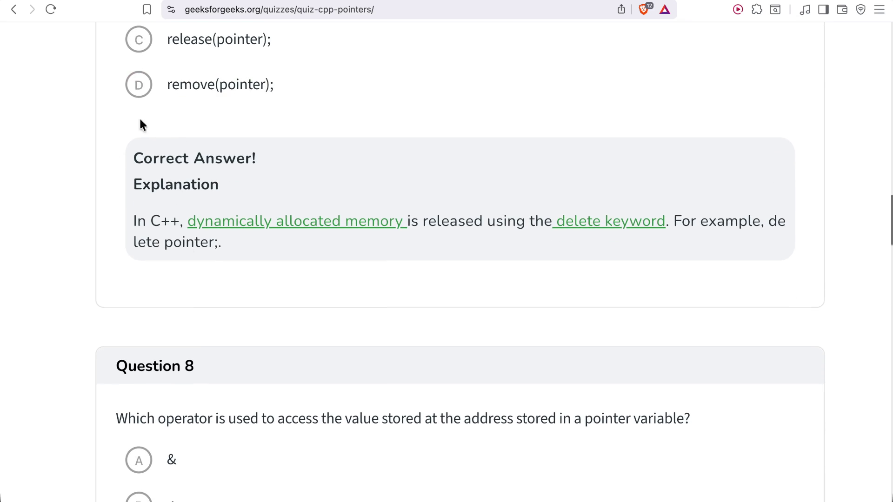
pyautogui.scroll(-3, 144, 289)
pyautogui.scroll(20, 145, 288)
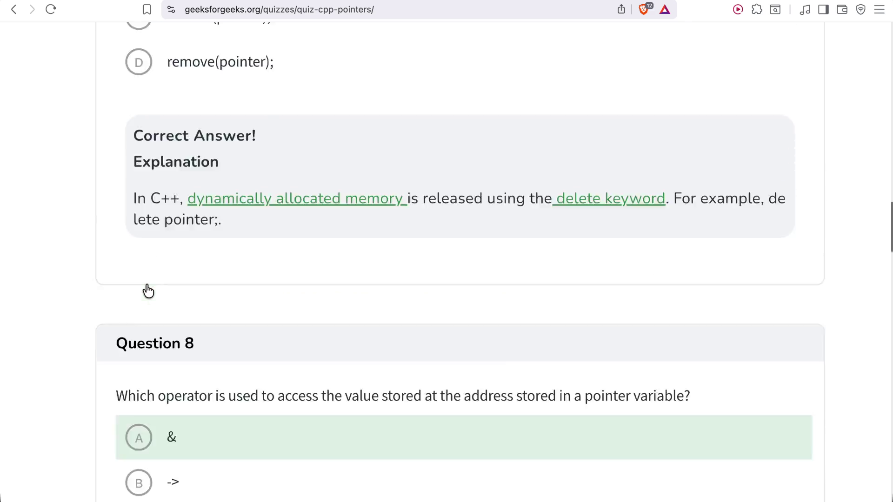
pyautogui.scroll(10, 145, 289)
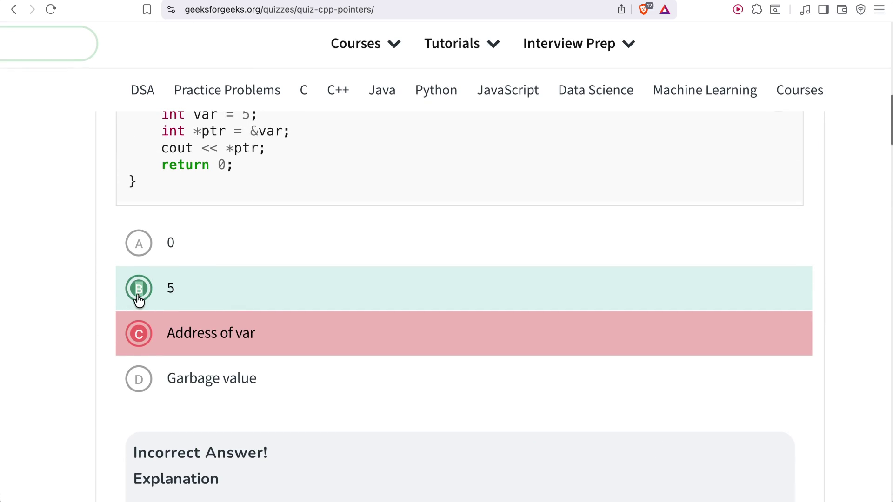
pyautogui.scroll(-20, 139, 300)
pyautogui.scroll(-20, 66, 260)
pyautogui.scroll(-2, 66, 260)
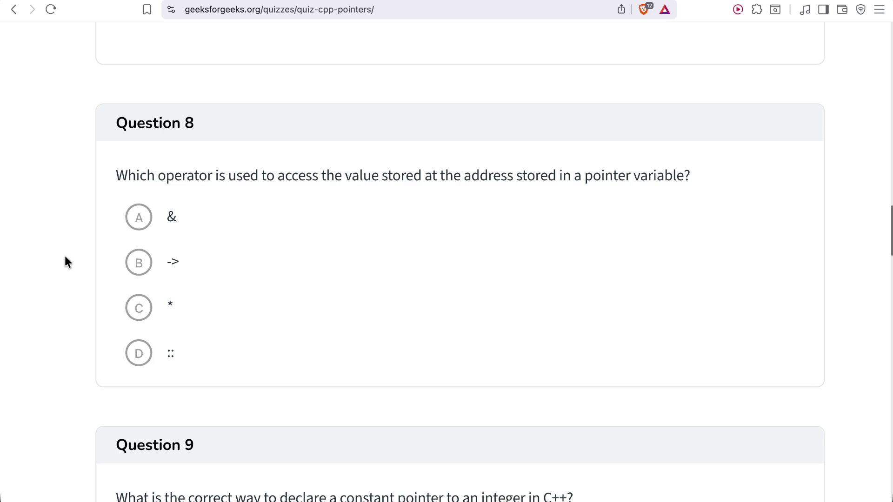
# Select the * operator for Question 8 and scroll to the constant-pointer Question 9.
pyautogui.click(119, 312)
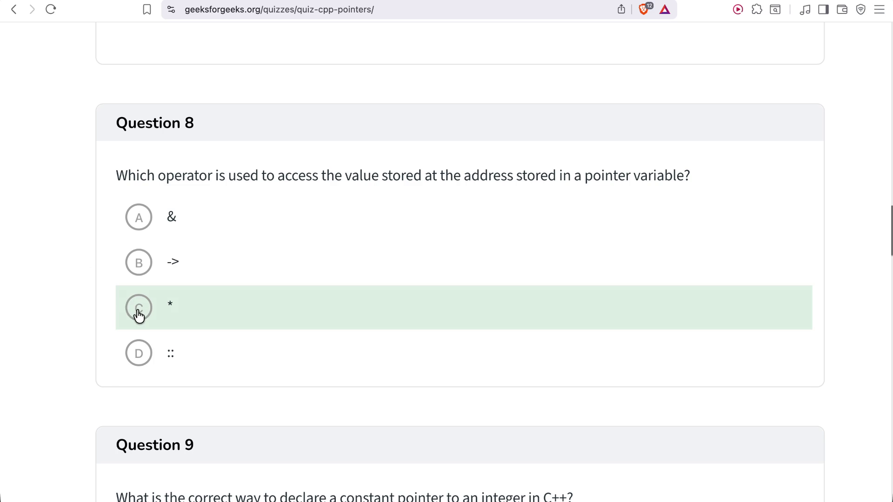
pyautogui.click(139, 315)
pyautogui.scroll(-3, 138, 315)
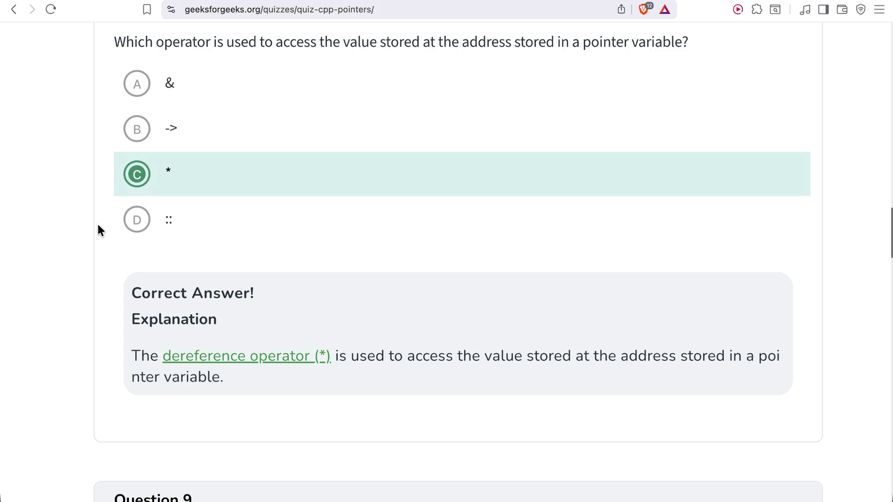
pyautogui.scroll(-8, 97, 225)
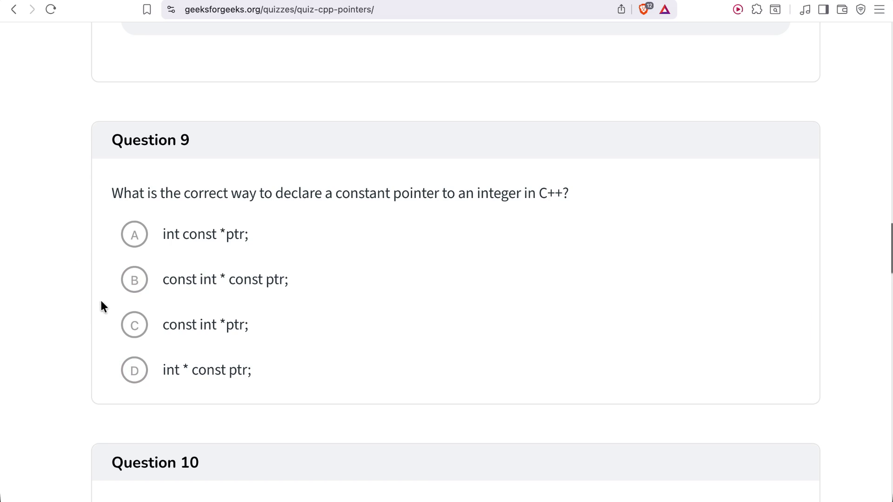
# Choose const int *ptr; for Question 9 and see int * const ptr; revealed as correct.
pyautogui.click(142, 323)
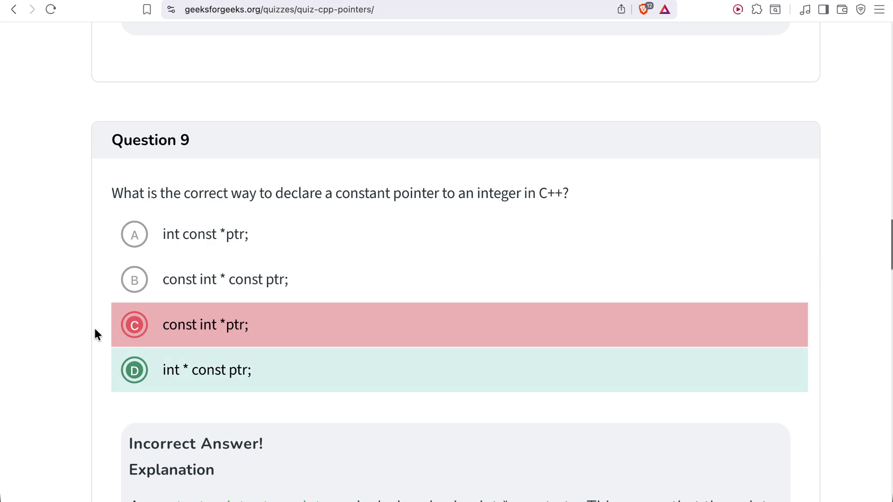
pyautogui.scroll(-2, 181, 333)
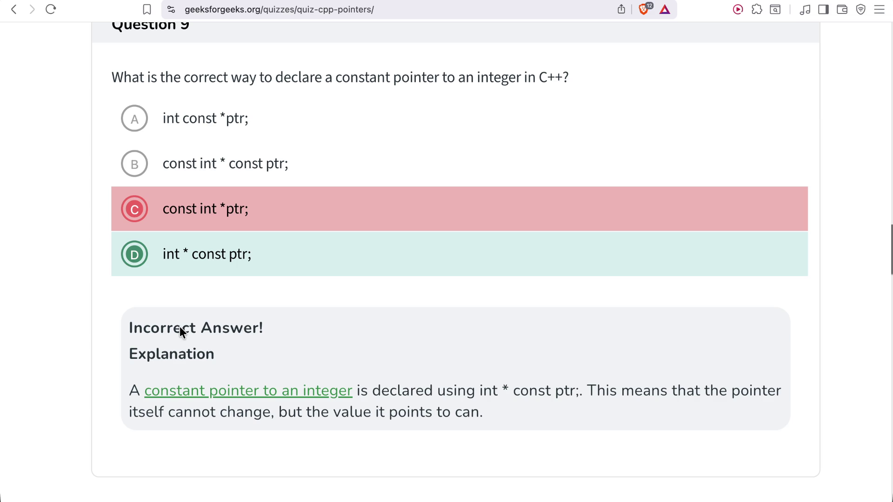
# Scroll past Question 9's explanation to Question 10's updateValue code.
pyautogui.scroll(-10, 181, 332)
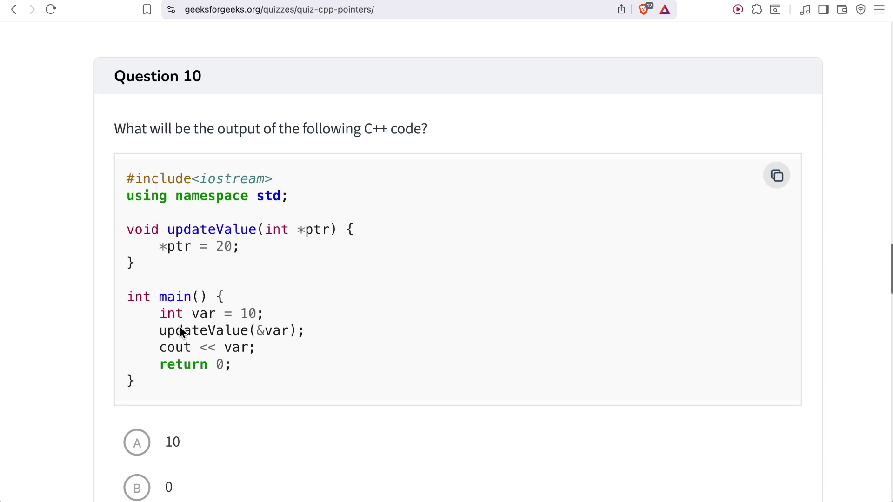
pyautogui.scroll(-5, 181, 332)
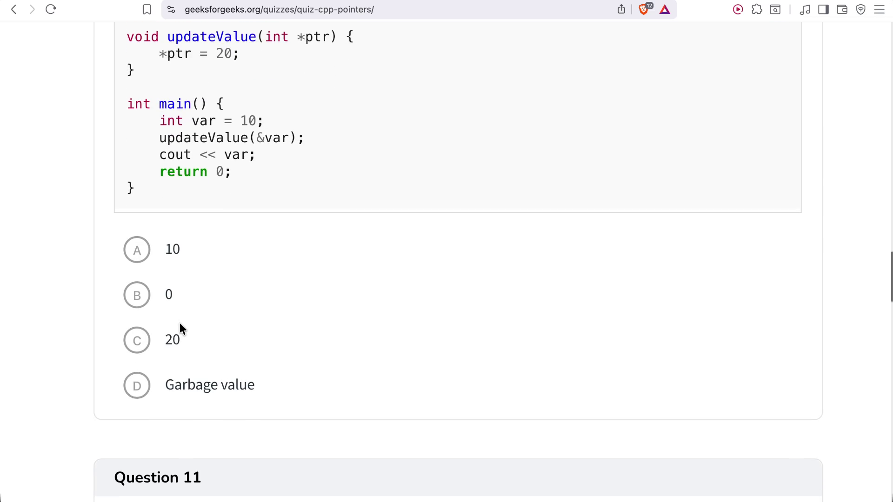
pyautogui.scroll(3, 208, 299)
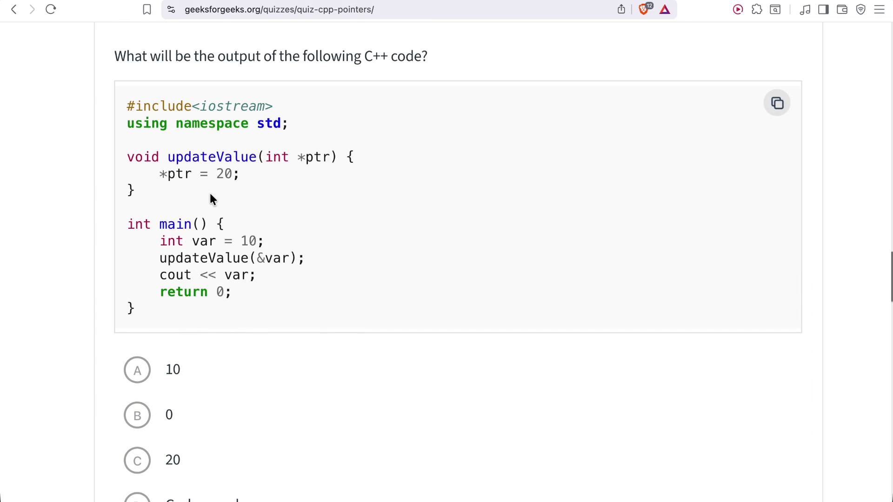
pyautogui.tripleClick(176, 241)
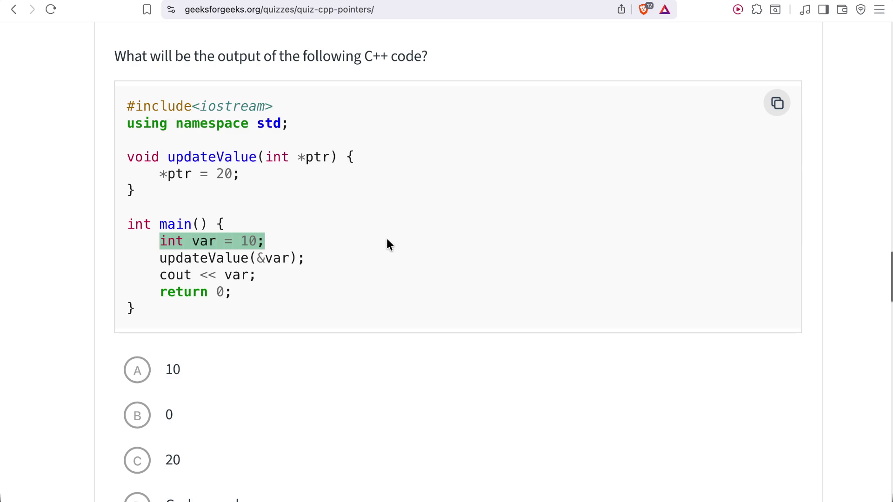
pyautogui.moveTo(160, 257); pyautogui.dragTo(250, 257)
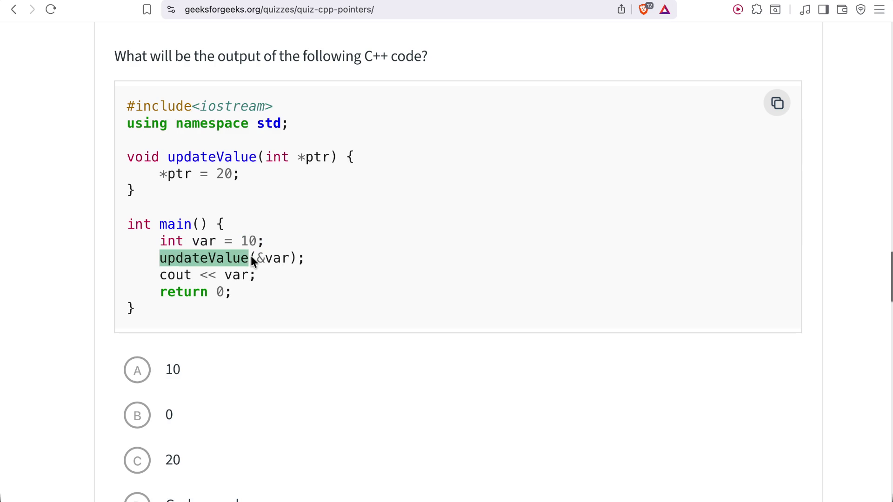
pyautogui.moveTo(298, 160); pyautogui.dragTo(321, 159)
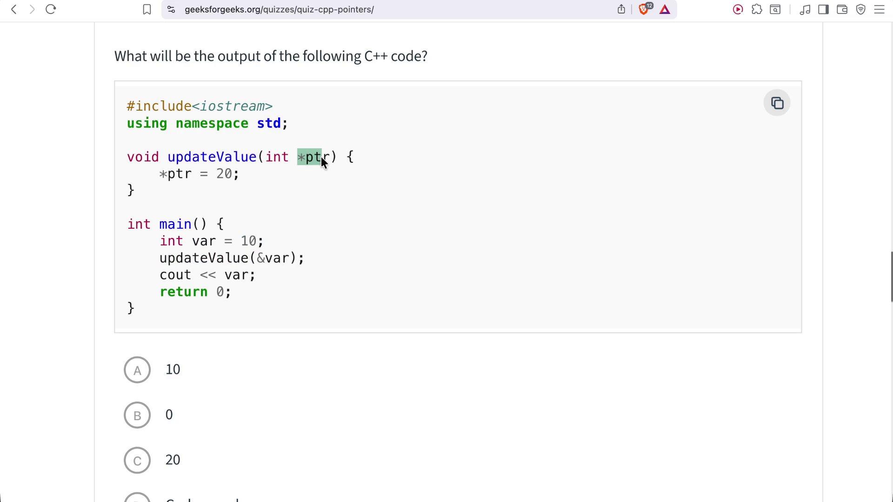
pyautogui.click(257, 262)
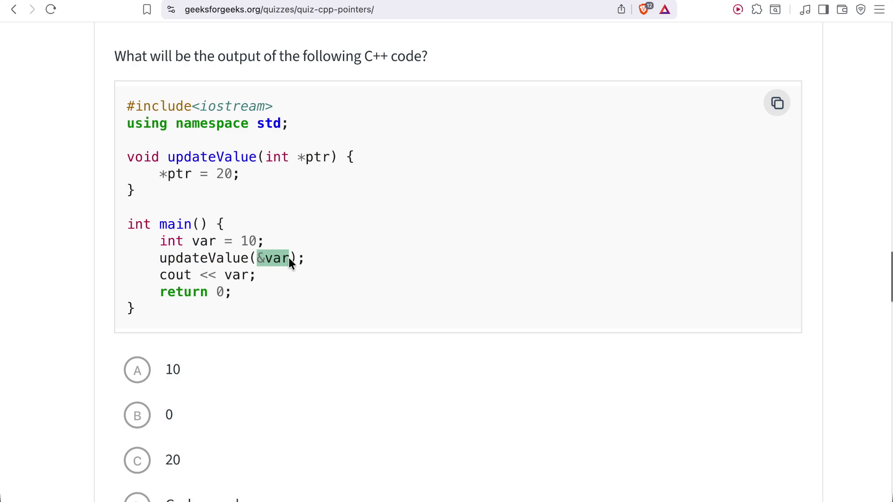
pyautogui.click(312, 235)
pyautogui.moveTo(204, 242)
pyautogui.mouseDown()
pyautogui.moveTo(221, 240)
pyautogui.moveTo(194, 238)
pyautogui.mouseUp()
pyautogui.click(206, 243)
pyautogui.moveTo(283, 255)
pyautogui.mouseDown()
pyautogui.moveTo(290, 259)
pyautogui.moveTo(264, 258)
pyautogui.mouseUp()
pyautogui.scroll(-3, 237, 298)
pyautogui.scroll(5, 205, 354)
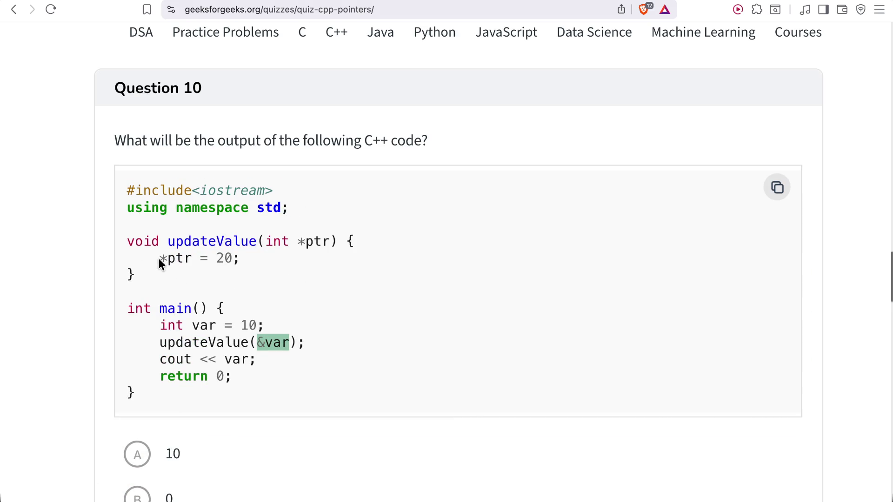
pyautogui.moveTo(157, 255); pyautogui.dragTo(164, 260)
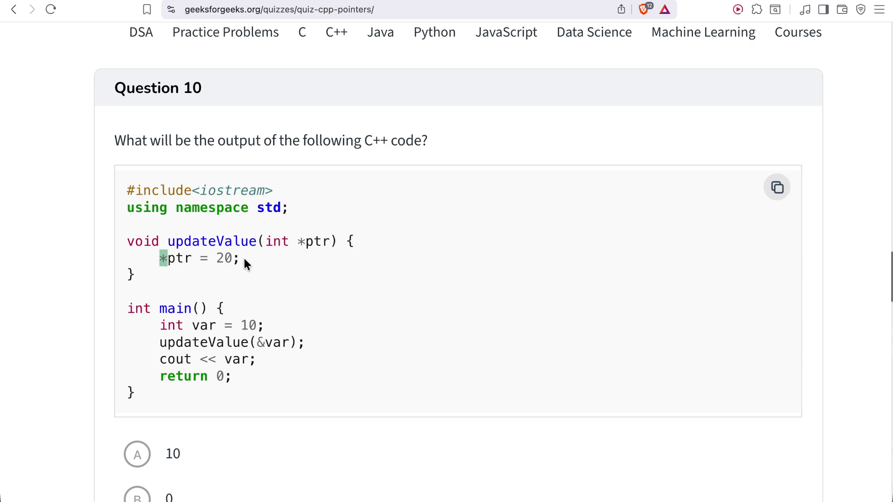
pyautogui.scroll(-2, 244, 262)
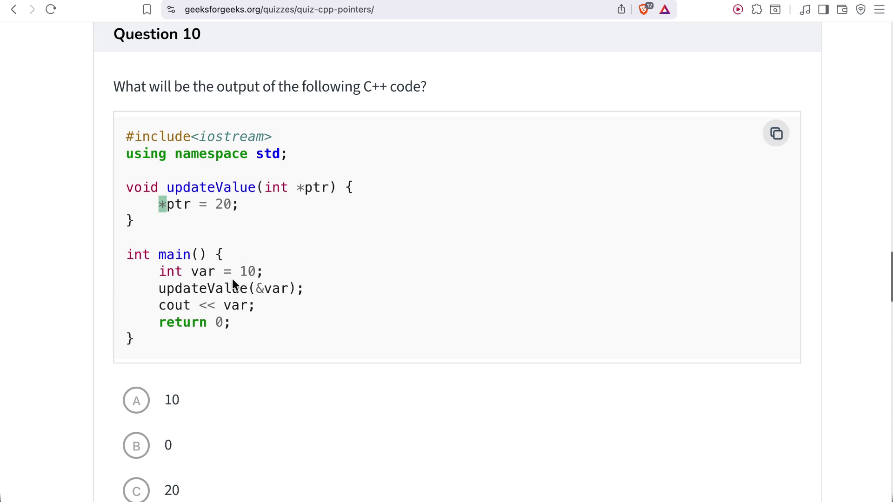
pyautogui.click(169, 394)
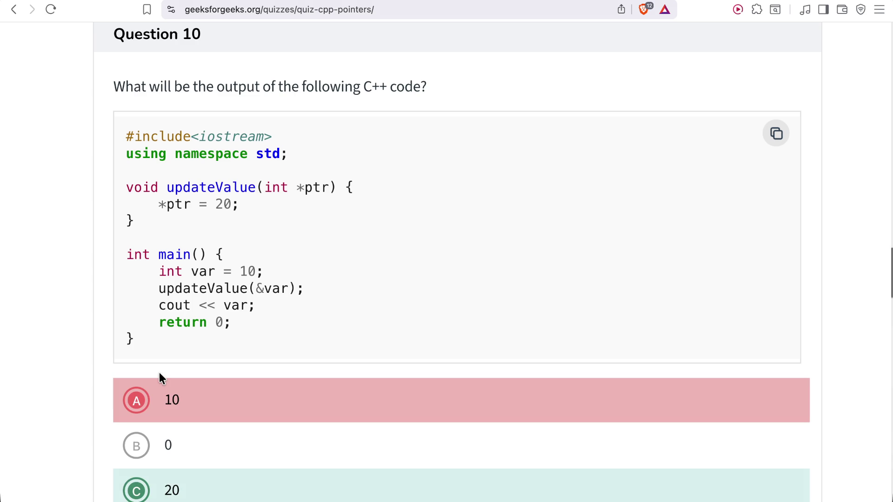
# Review Question 10's result, with 10 marked wrong and 20 as the correct output.
pyautogui.scroll(-15, 159, 374)
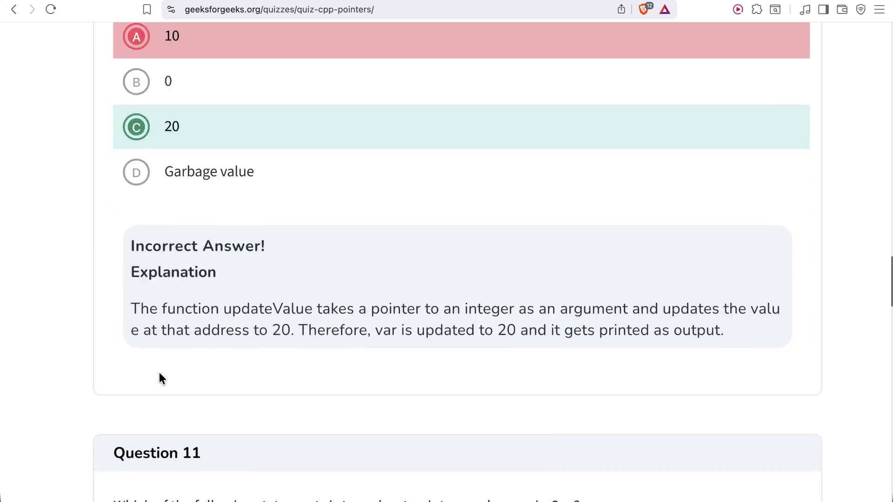
pyautogui.scroll(1, 159, 374)
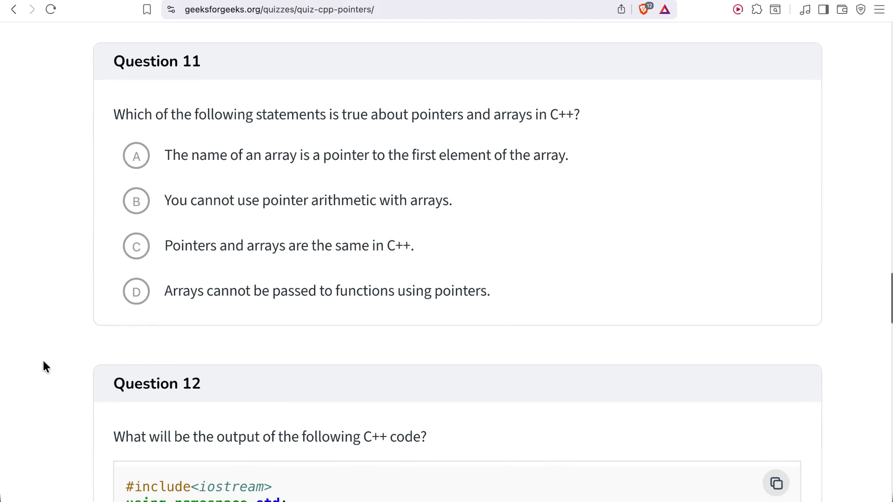
pyautogui.scroll(10, 31, 305)
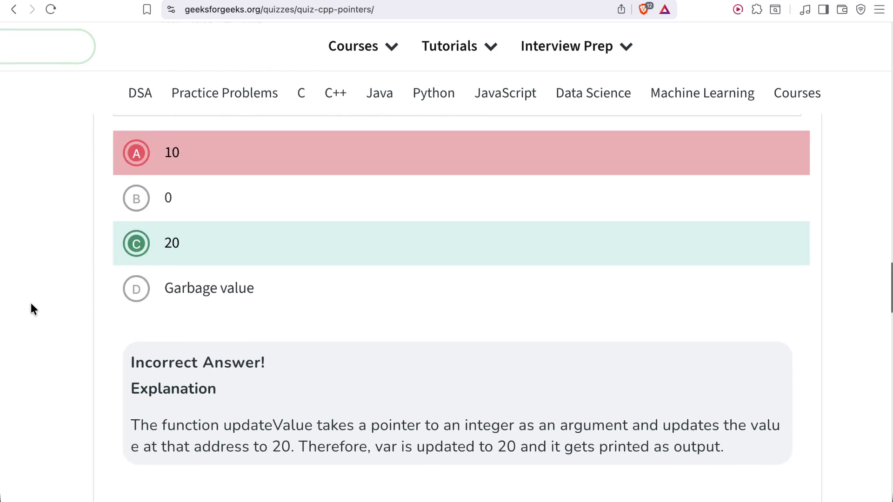
pyautogui.scroll(-1, 31, 305)
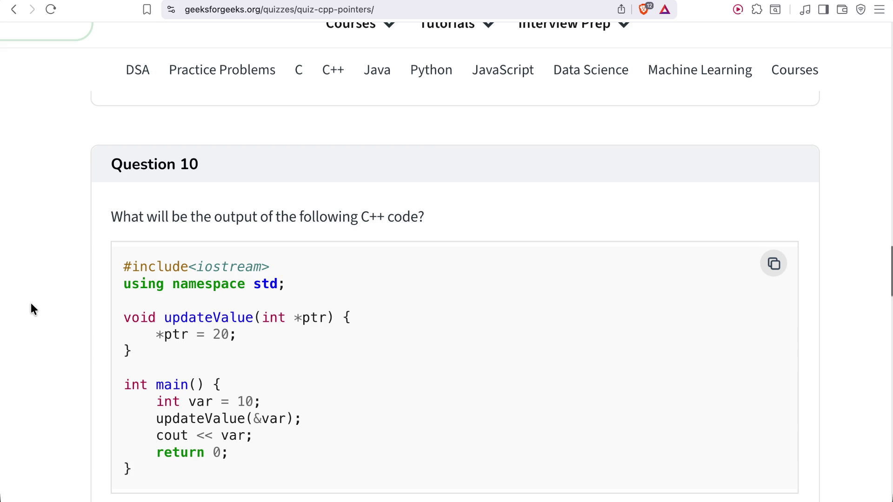
pyautogui.scroll(-3, 83, 326)
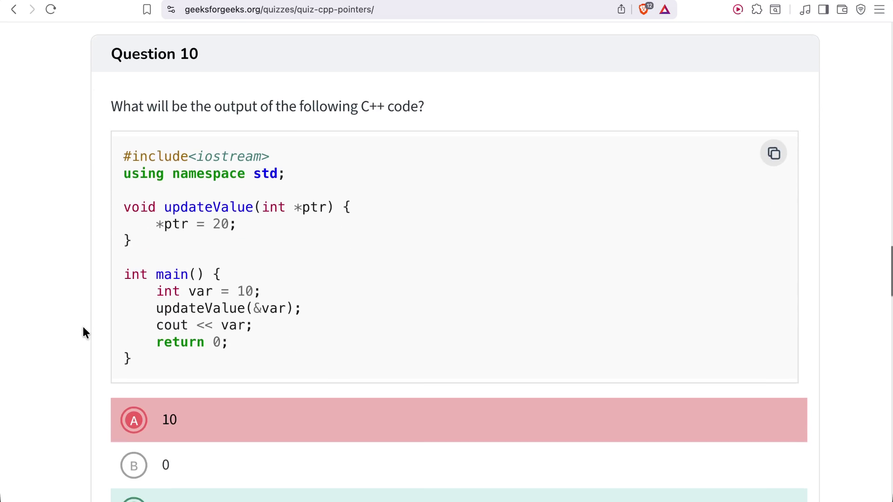
# Highlight the explanation line stating var is updated to 20 and printed.
pyautogui.scroll(-6, 82, 327)
pyautogui.scroll(-3, 83, 323)
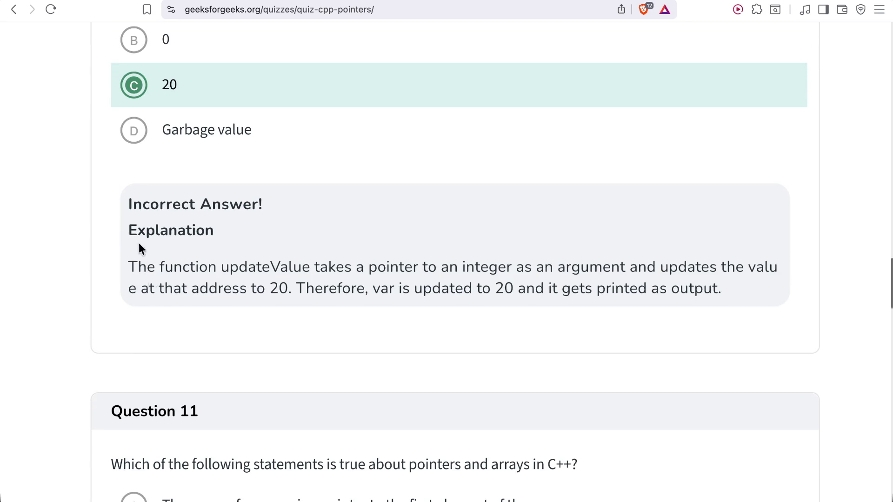
pyautogui.moveTo(433, 288); pyautogui.dragTo(643, 324)
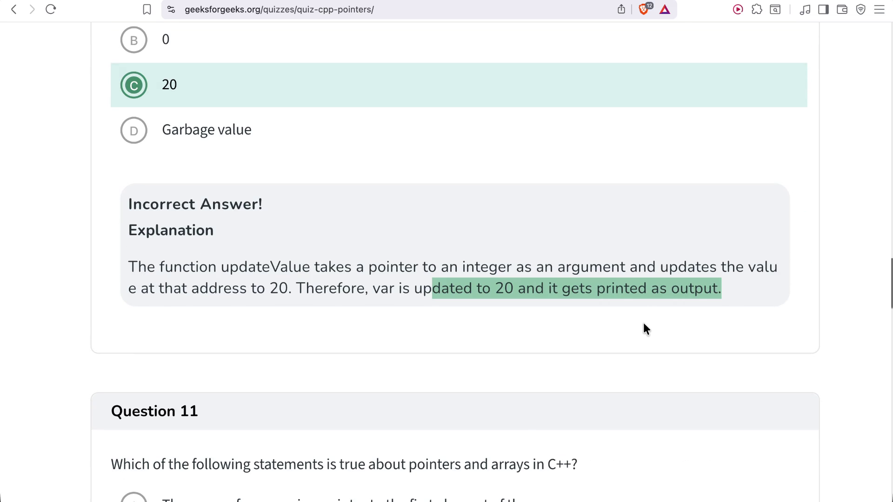
# Bring Question 11 on pointers and arrays fully into view.
pyautogui.scroll(-2, 352, 251)
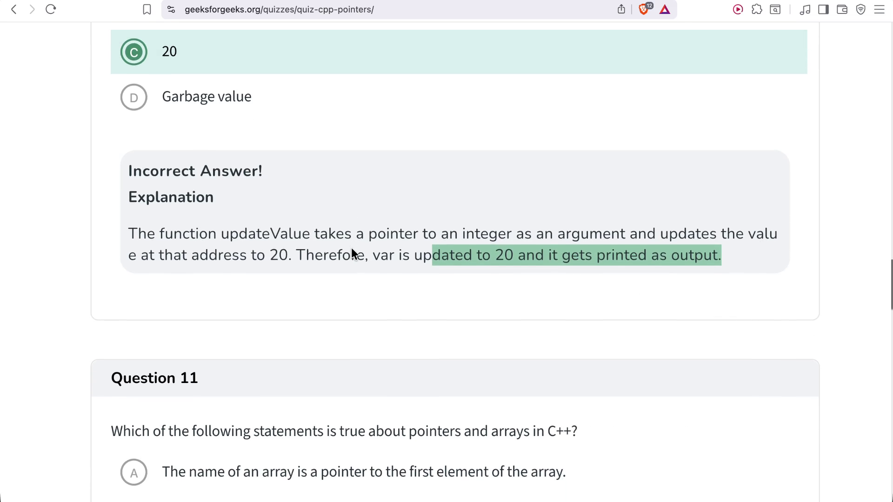
pyautogui.scroll(-5, 352, 249)
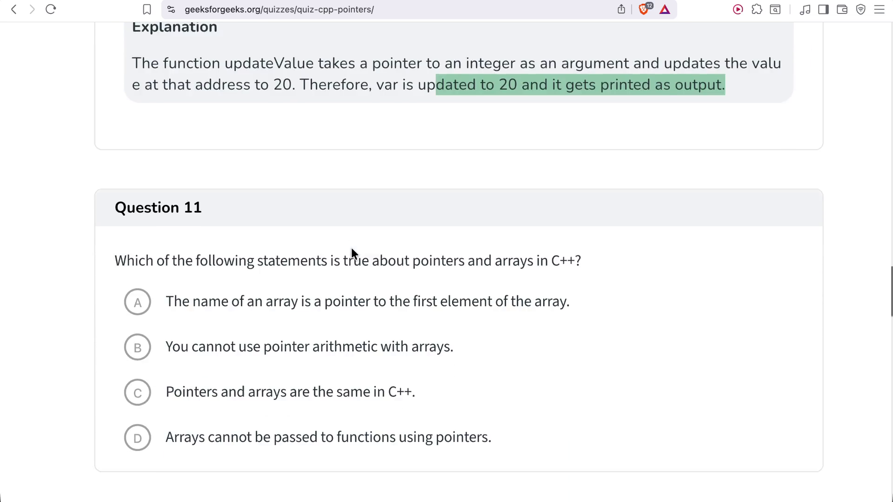
pyautogui.scroll(-2, 351, 250)
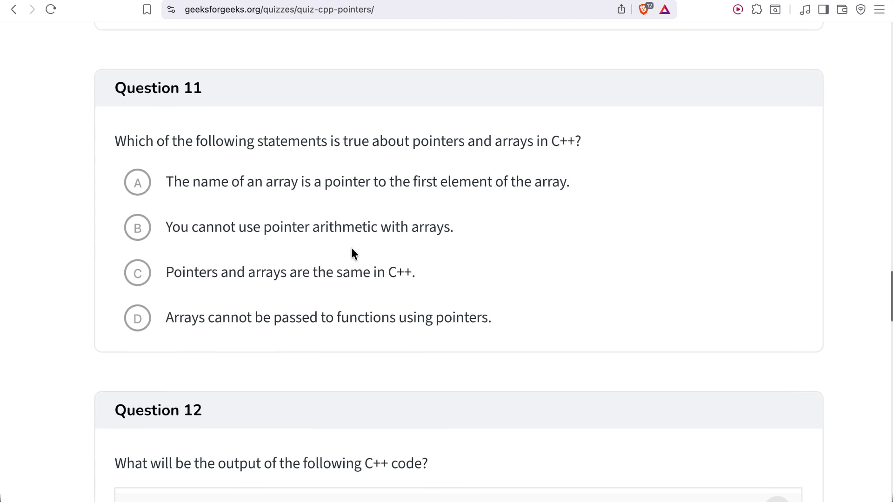
pyautogui.moveTo(101, 62); pyautogui.dragTo(234, 80)
pyautogui.click(233, 80)
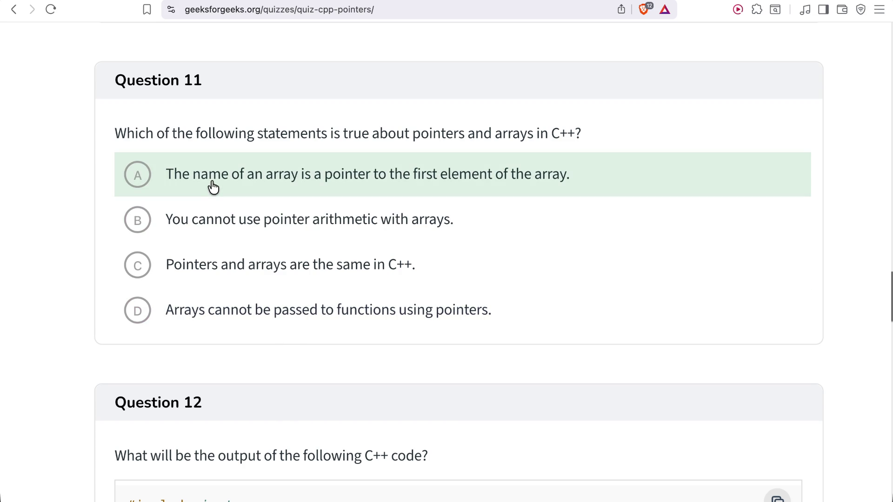
# Pick the statement that an array's name points to its first element for Question 11.
pyautogui.click(213, 187)
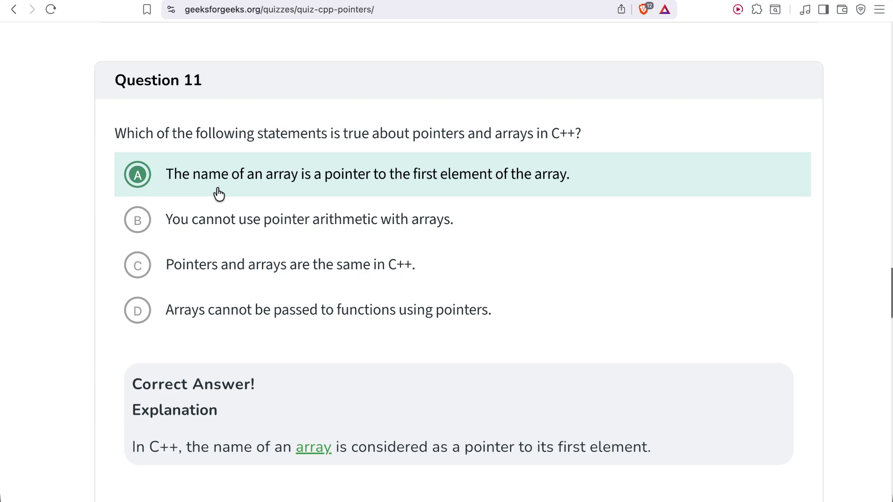
pyautogui.scroll(-3, 222, 343)
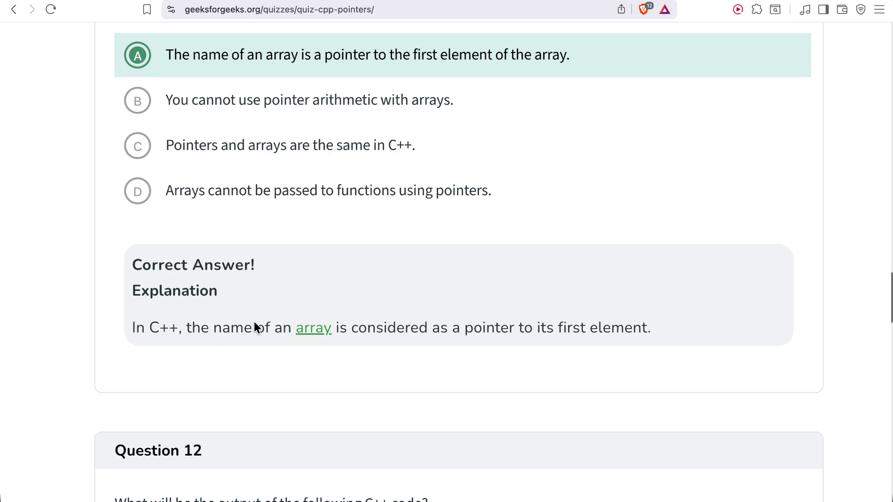
pyautogui.scroll(-8, 254, 322)
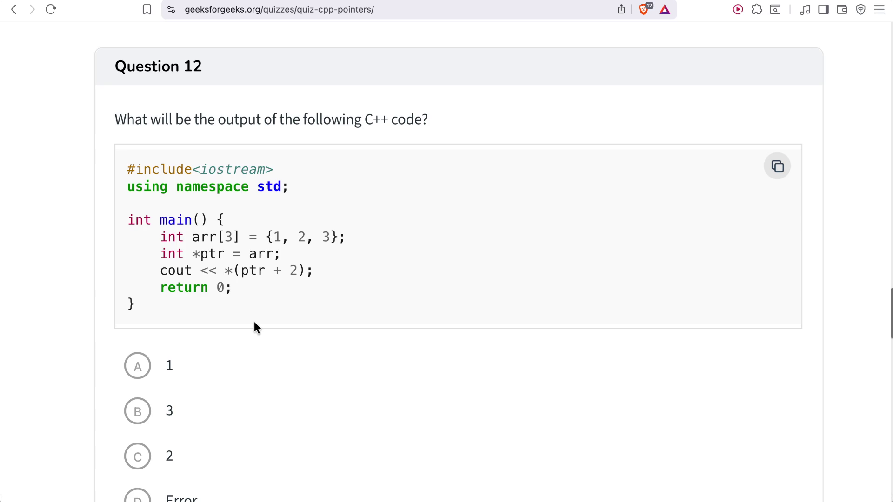
# Highlight arr in Question 12's code, then answer Error, marked wrong against 3.
pyautogui.scroll(-2, 254, 322)
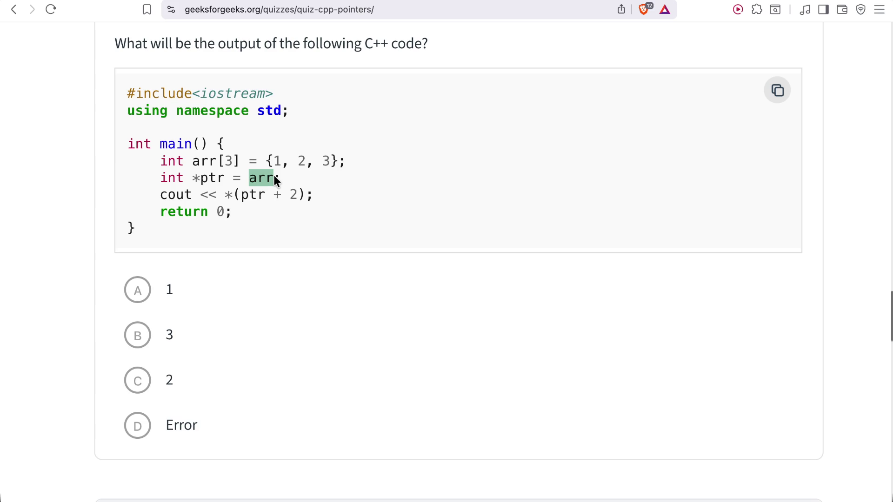
pyautogui.click(201, 163)
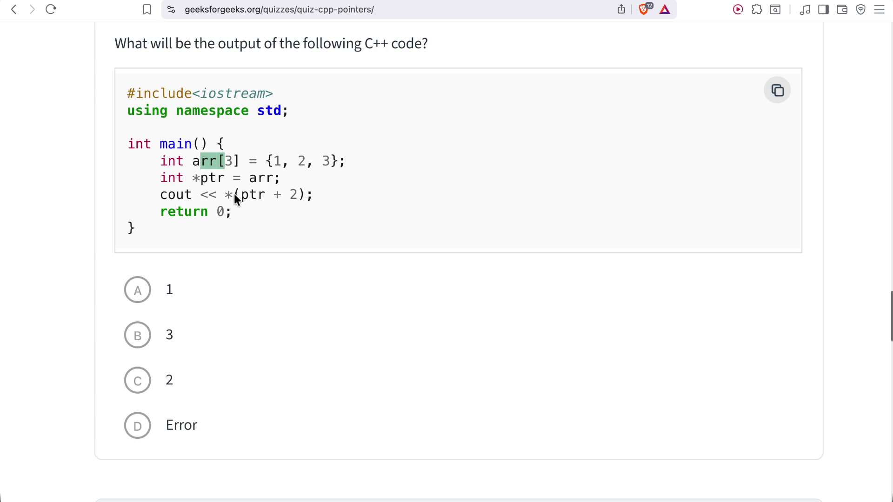
pyautogui.moveTo(249, 178); pyautogui.dragTo(276, 182)
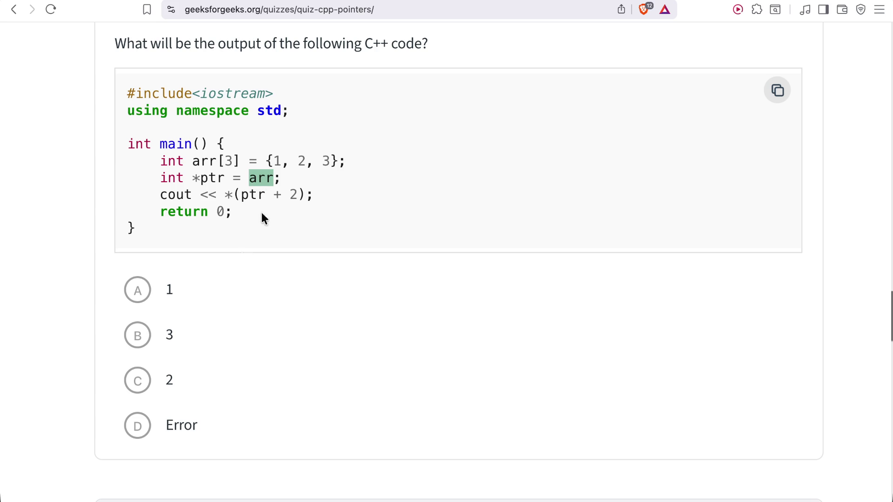
pyautogui.click(147, 422)
pyautogui.scroll(5, 58, 332)
# Answer Question 20 on passing function pointers with Both A and B.
pyautogui.scroll(-20, 58, 335)
pyautogui.scroll(-6, 57, 331)
pyautogui.scroll(5, 163, 279)
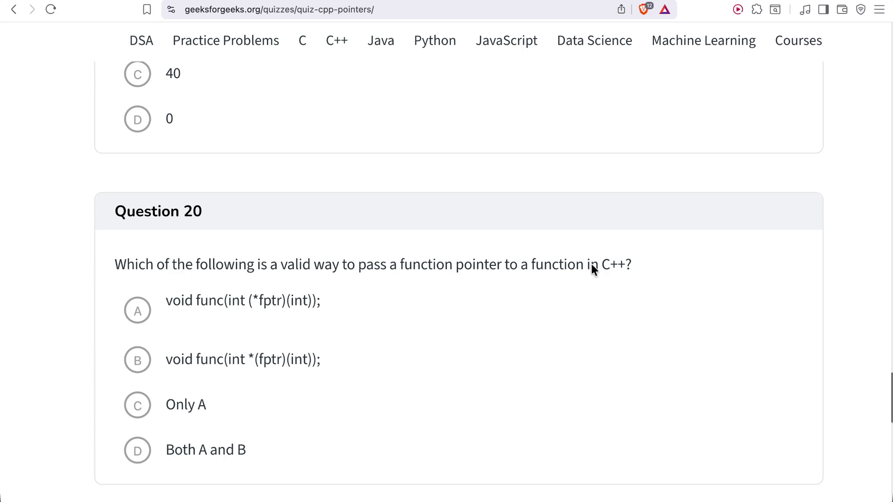
pyautogui.click(215, 459)
# Scroll through Question 20's explanation diagram and back toward Question 12.
pyautogui.scroll(-9, 213, 390)
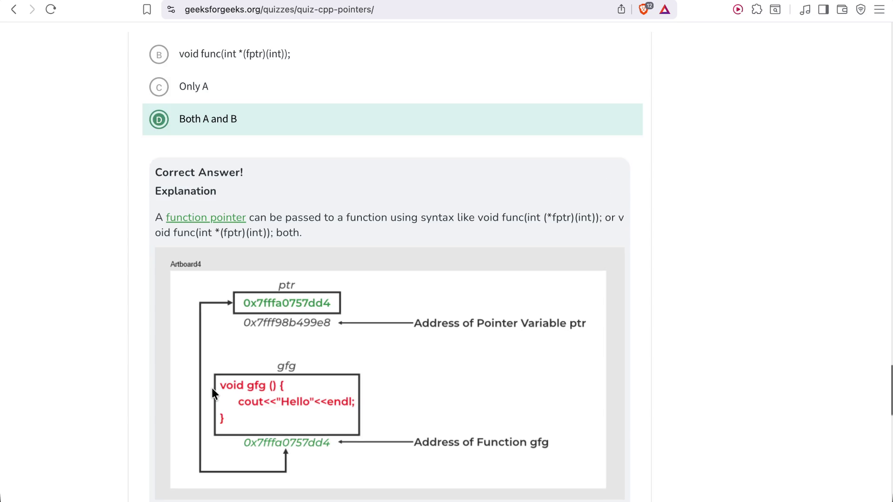
pyautogui.scroll(-7, 211, 388)
pyautogui.scroll(-5, 212, 390)
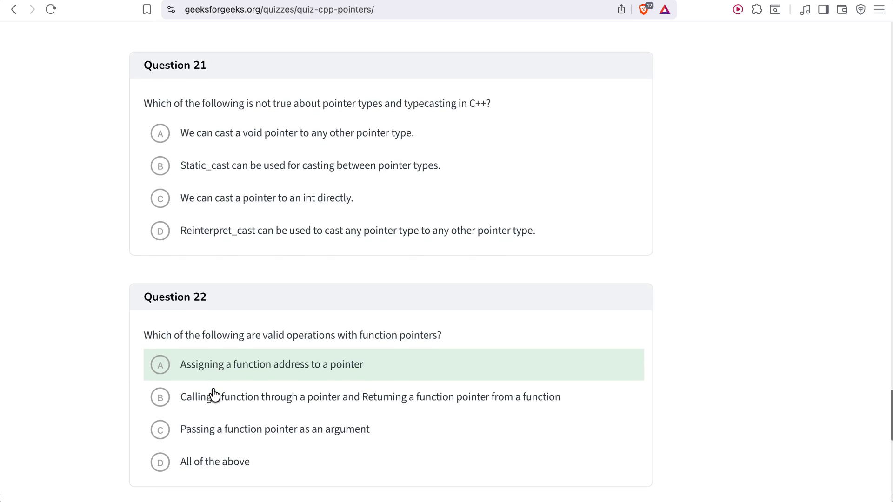
pyautogui.scroll(20, 213, 393)
pyautogui.scroll(5, 214, 395)
pyautogui.scroll(-16, 214, 394)
pyautogui.scroll(5, 213, 393)
pyautogui.scroll(-5, 214, 394)
pyautogui.scroll(-5, 213, 394)
pyautogui.scroll(6, 213, 393)
pyautogui.scroll(3, 212, 393)
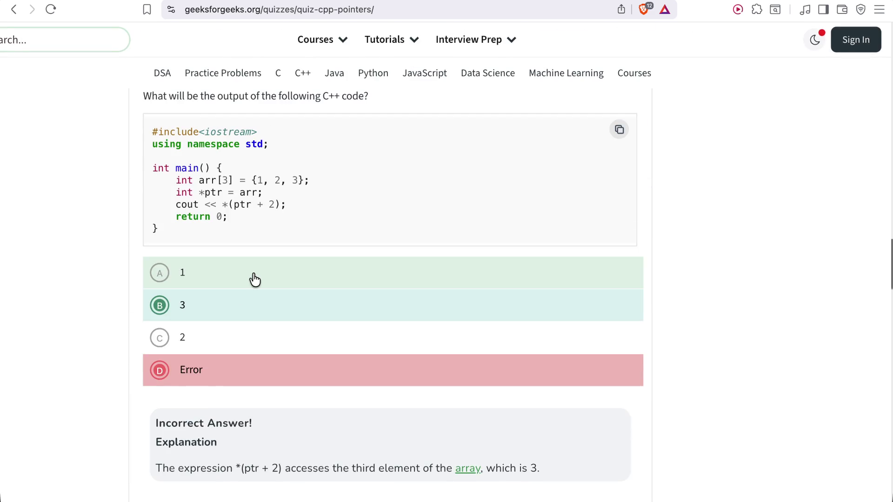
pyautogui.keyDown('ctrl'); pyautogui.scroll(5, 253, 279); pyautogui.keyUp('ctrl')
pyautogui.scroll(-1, 253, 275)
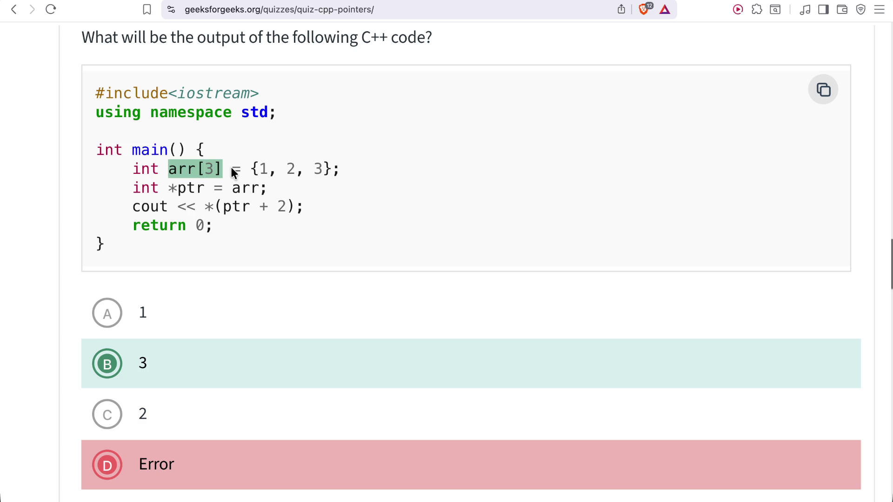
pyautogui.moveTo(160, 170); pyautogui.dragTo(197, 173)
pyautogui.click(227, 174)
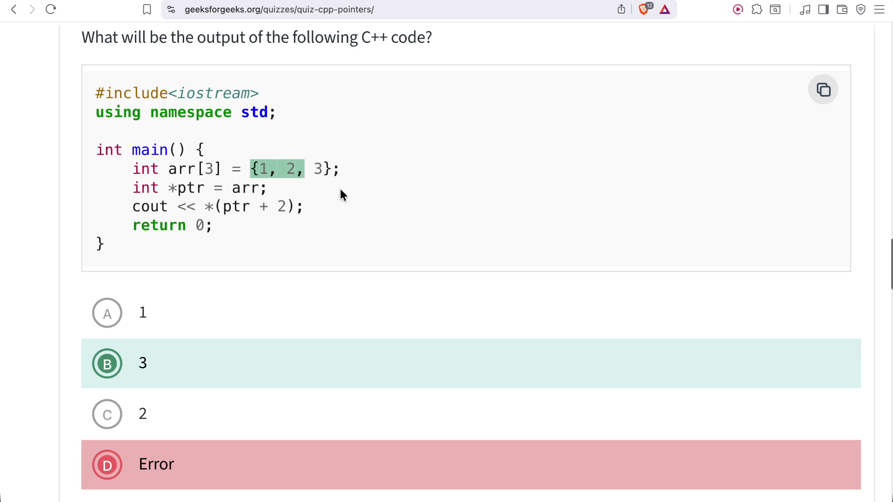
pyautogui.click(260, 174)
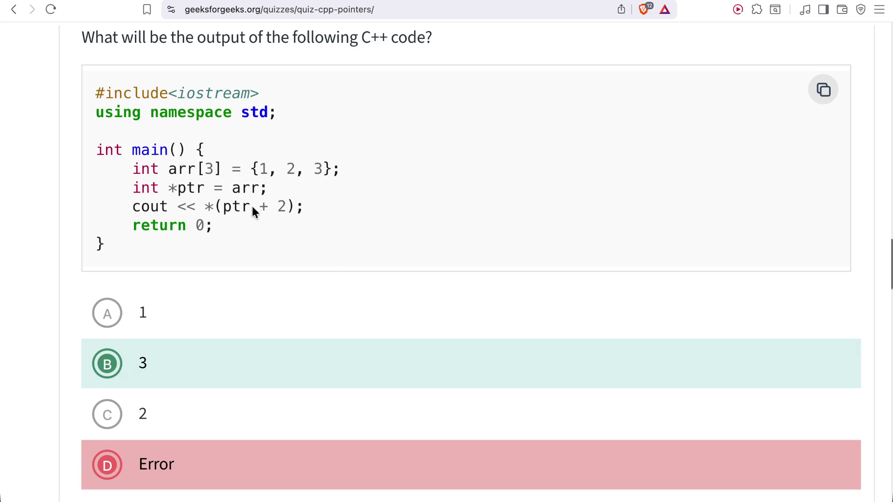
pyautogui.click(197, 228)
pyautogui.moveTo(168, 187); pyautogui.dragTo(260, 188)
pyautogui.click(227, 184)
pyautogui.click(260, 174)
pyautogui.doubleClick(261, 169)
pyautogui.click(241, 194)
pyautogui.moveTo(186, 208); pyautogui.dragTo(288, 192)
pyautogui.click(205, 206)
pyautogui.moveTo(214, 205)
pyautogui.mouseDown()
pyautogui.moveTo(346, 232)
pyautogui.moveTo(289, 211)
pyautogui.mouseUp()
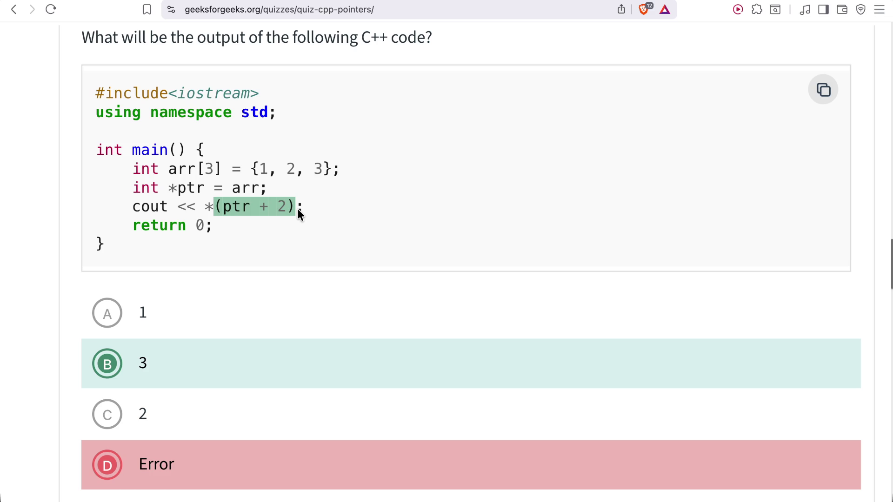
# Highlight the 3 in the array initializer and the 2 in Question 12's cout line.
pyautogui.scroll(-10, 298, 208)
pyautogui.scroll(-1, 298, 214)
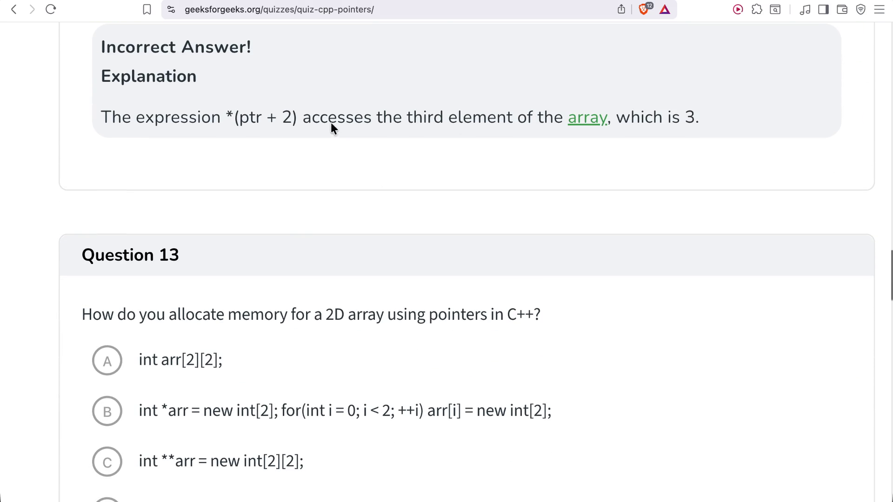
pyautogui.scroll(10, 545, 145)
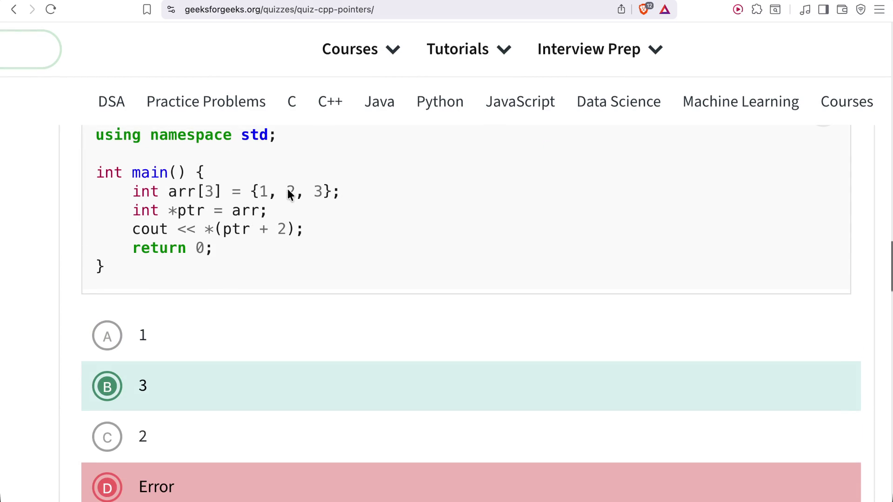
pyautogui.moveTo(323, 192); pyautogui.dragTo(305, 198)
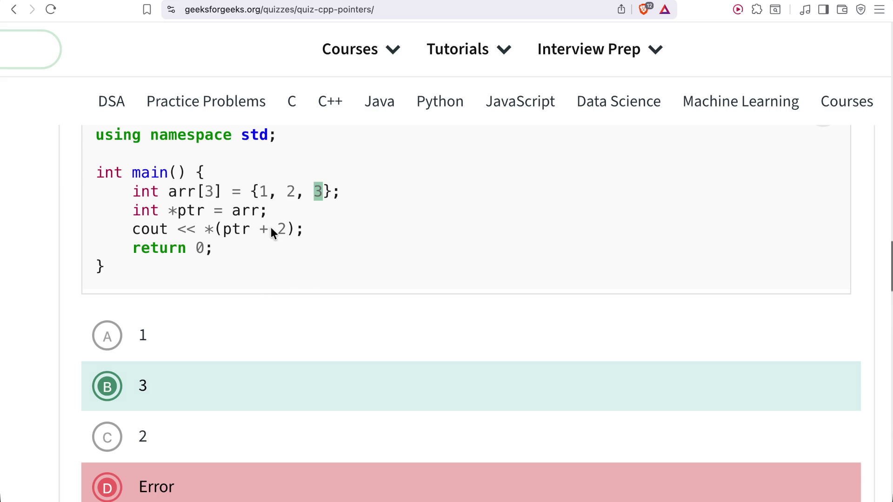
pyautogui.moveTo(270, 230); pyautogui.dragTo(283, 235)
# Clear the highlight on the 1 and continue down to Question 13 on 2D arrays.
pyautogui.scroll(-4, 285, 232)
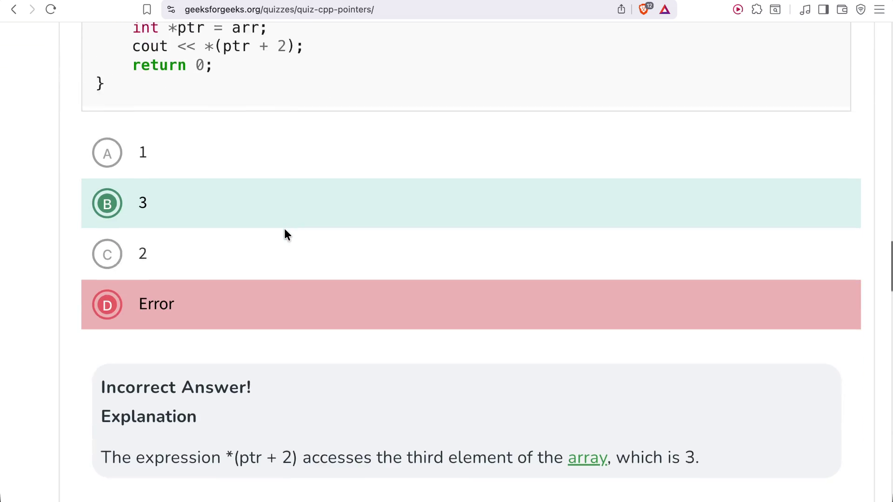
pyautogui.scroll(2, 286, 232)
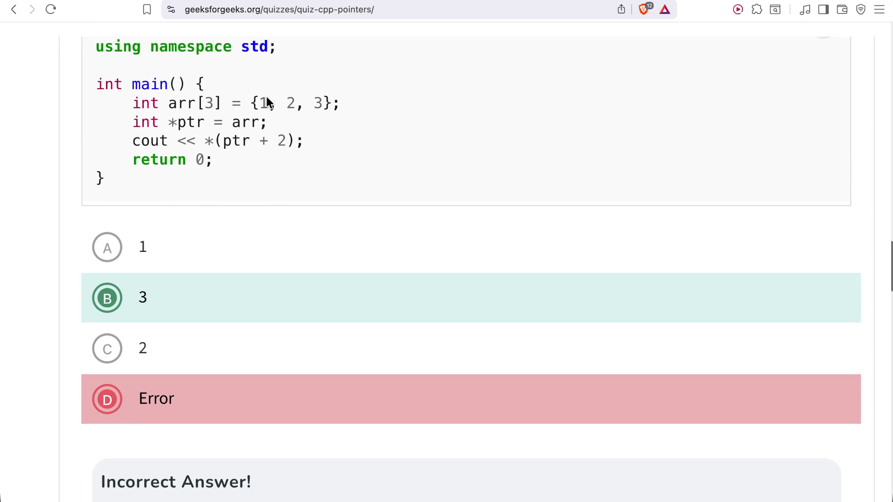
pyautogui.moveTo(270, 101); pyautogui.dragTo(262, 102)
pyautogui.click(321, 108)
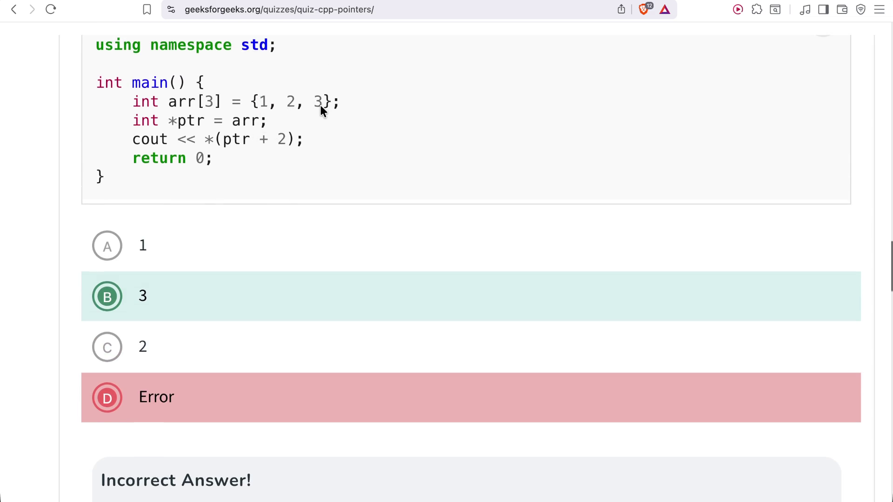
pyautogui.scroll(-8, 320, 105)
pyautogui.scroll(-6, 323, 112)
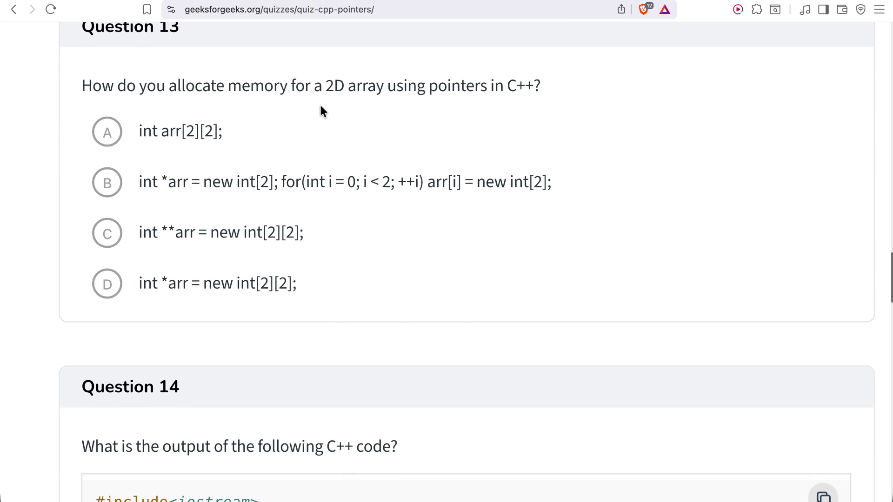
# Answer Question 13 with int arr[2][2]; and read why the pointer-array loop option is correct.
pyautogui.click(260, 129)
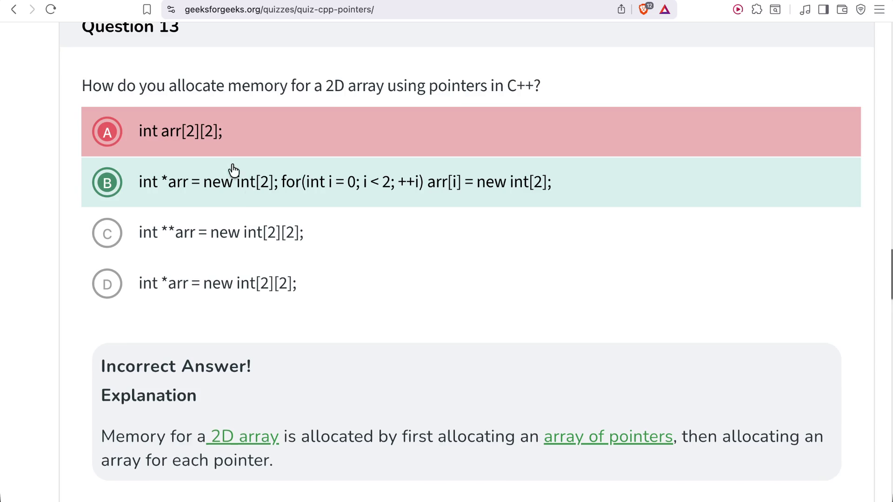
pyautogui.scroll(-16, 233, 173)
pyautogui.scroll(8, 231, 165)
pyautogui.scroll(10, 232, 166)
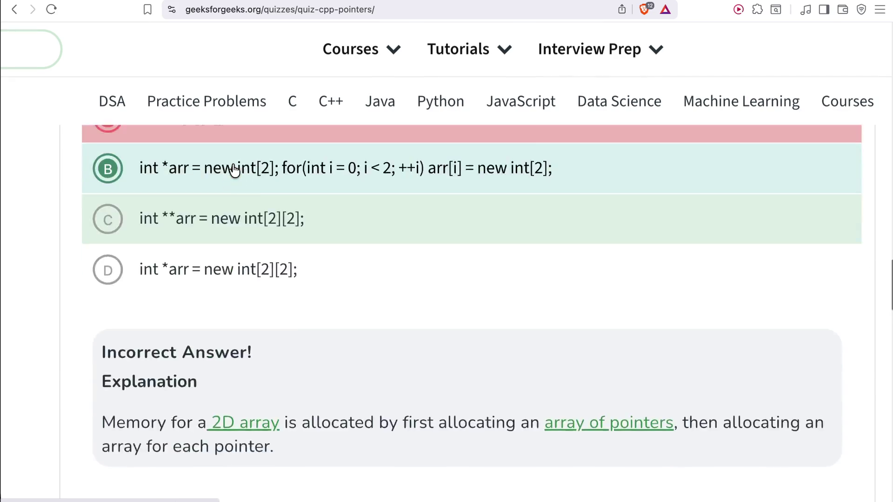
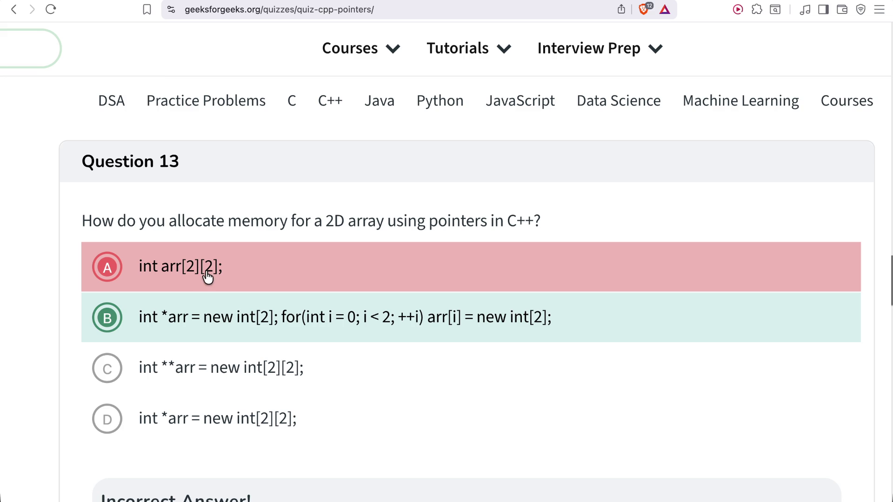
# Highlight the [2][2] dimensions in option A and answer B's full code line.
pyautogui.moveTo(181, 266)
pyautogui.mouseDown()
pyautogui.moveTo(224, 271)
pyautogui.moveTo(214, 270)
pyautogui.mouseUp()
pyautogui.moveTo(215, 274); pyautogui.dragTo(224, 274)
pyautogui.tripleClick(193, 317)
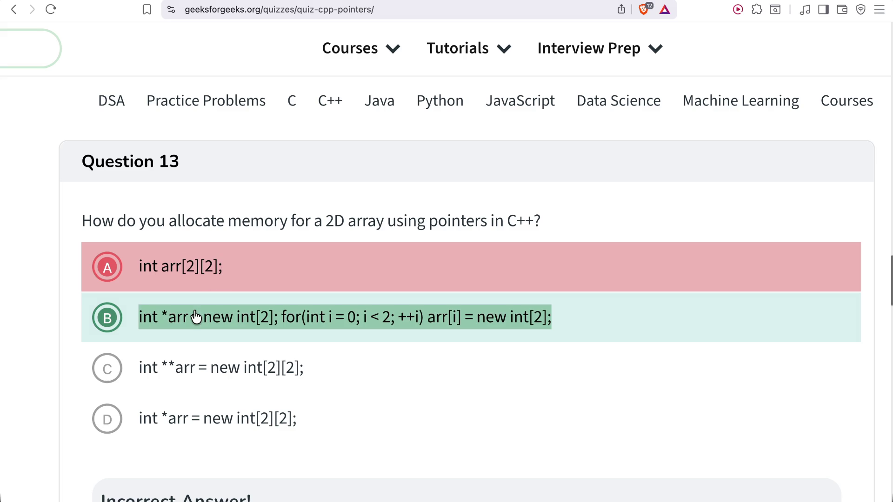
pyautogui.moveTo(146, 269)
pyautogui.mouseDown()
pyautogui.moveTo(249, 282)
pyautogui.moveTo(182, 276)
pyautogui.mouseUp()
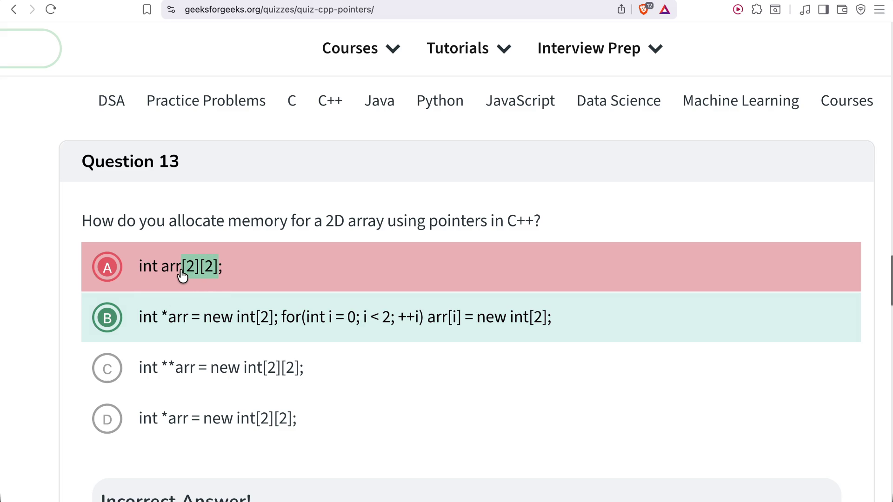
pyautogui.click(182, 276)
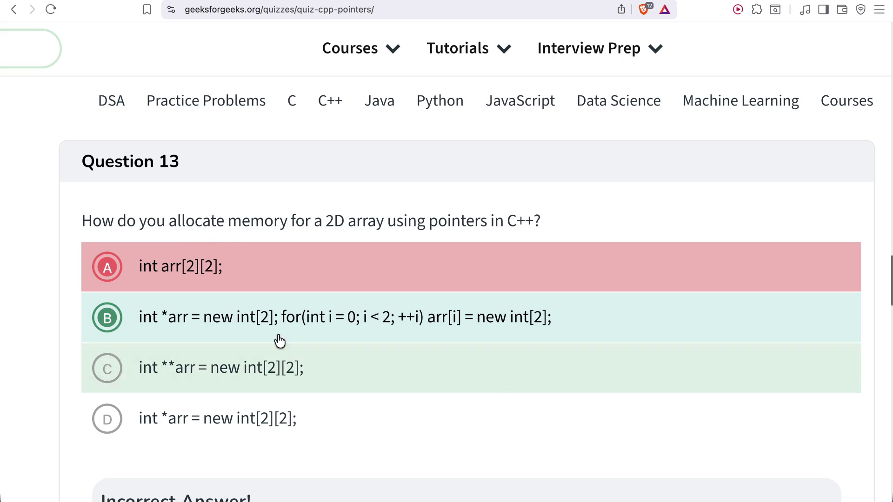
pyautogui.doubleClick(148, 318)
pyautogui.moveTo(215, 318); pyautogui.dragTo(767, 339)
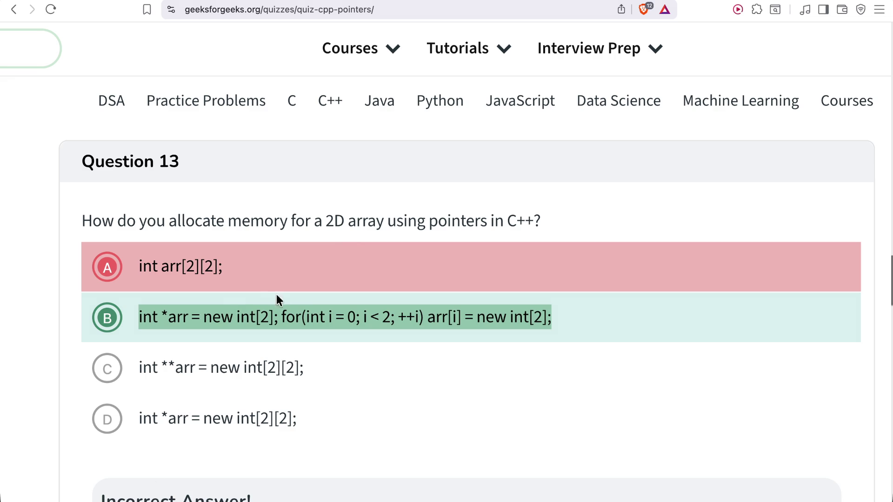
# Highlight option A's code int arr[2][2]; then clear the highlights.
pyautogui.scroll(-2, 281, 280)
pyautogui.click(150, 193)
pyautogui.moveTo(138, 194); pyautogui.dragTo(300, 205)
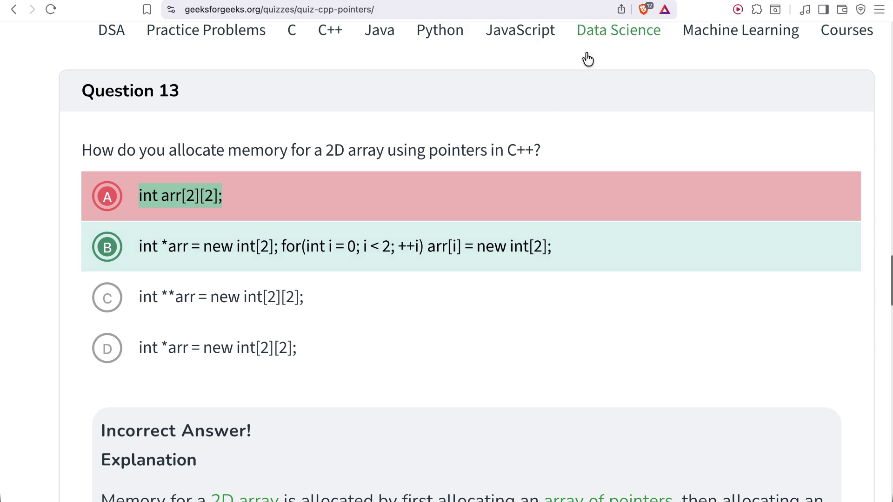
pyautogui.click(214, 149)
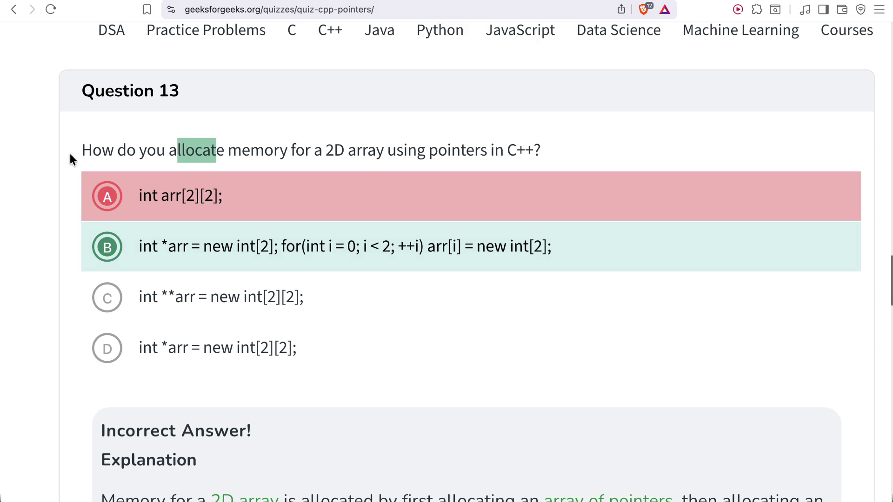
pyautogui.click(165, 135)
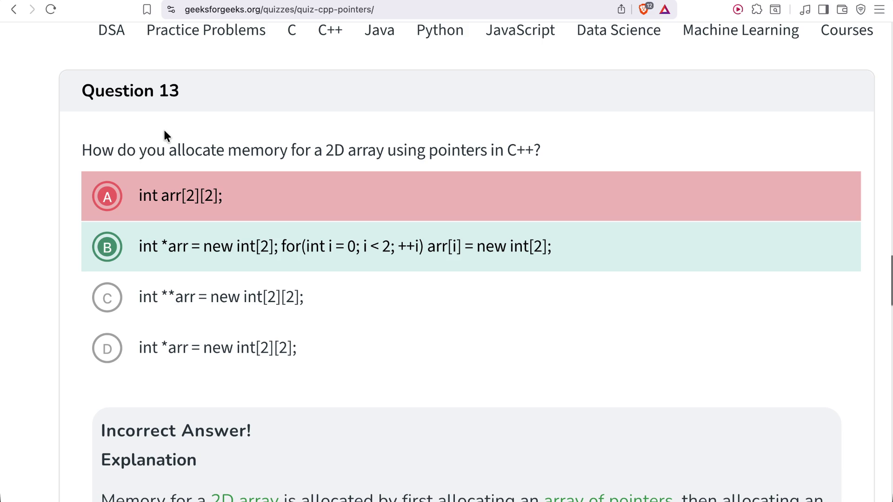
# Scroll past Question 13's explanation to Question 14's double-pointer **ptr2 code.
pyautogui.scroll(-6, 249, 357)
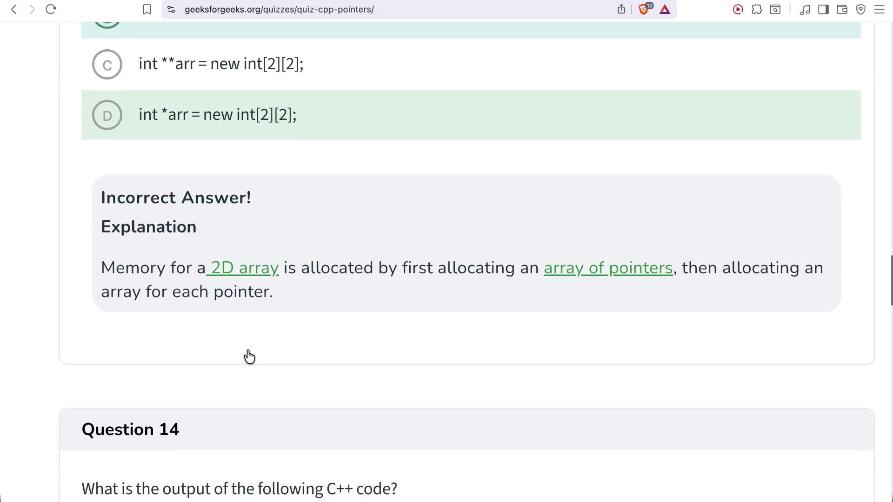
pyautogui.scroll(3, 247, 351)
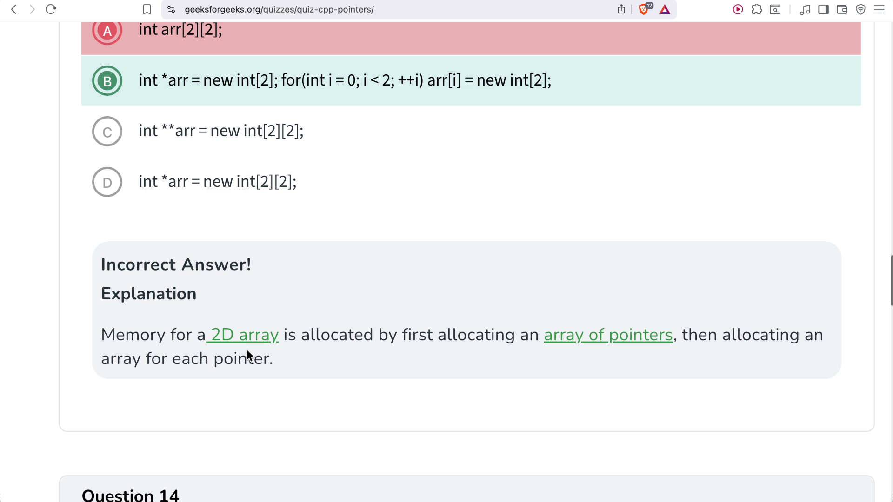
pyautogui.scroll(-8, 246, 350)
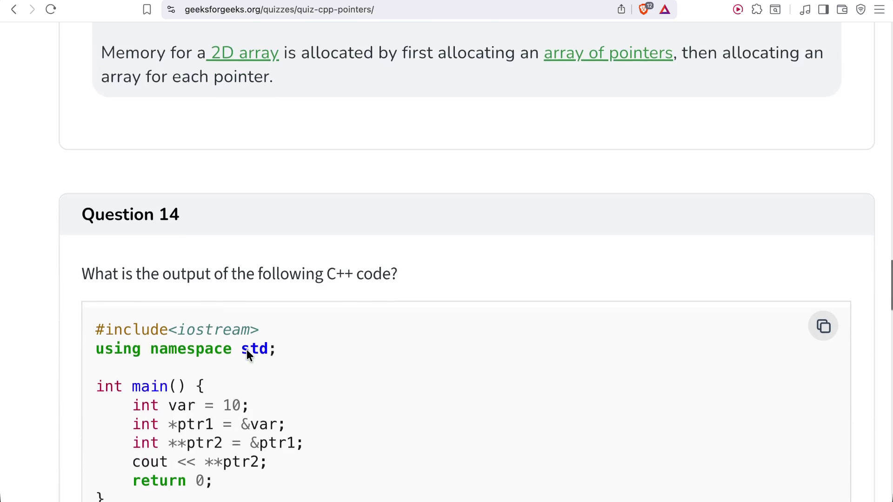
pyautogui.scroll(-1, 247, 352)
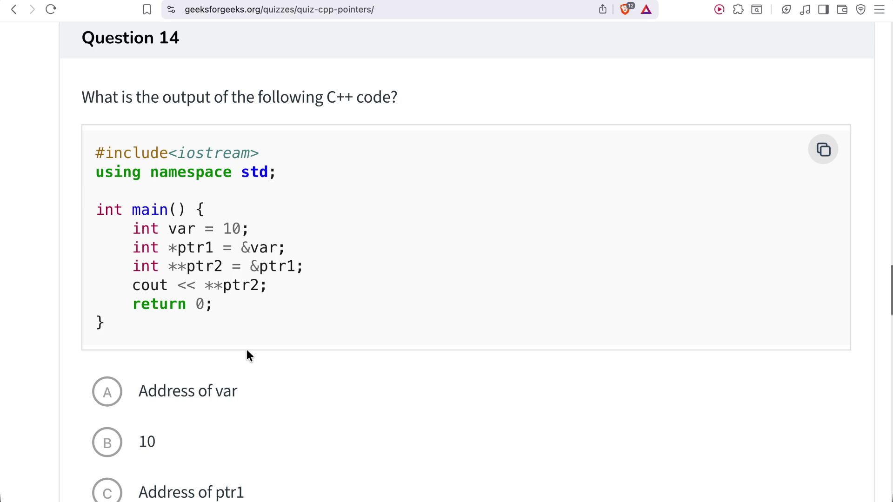
# Answer Question 14 with 10, shrink the page, and review the dereferencing explanation.
pyautogui.scroll(-3, 247, 356)
pyautogui.click(122, 344)
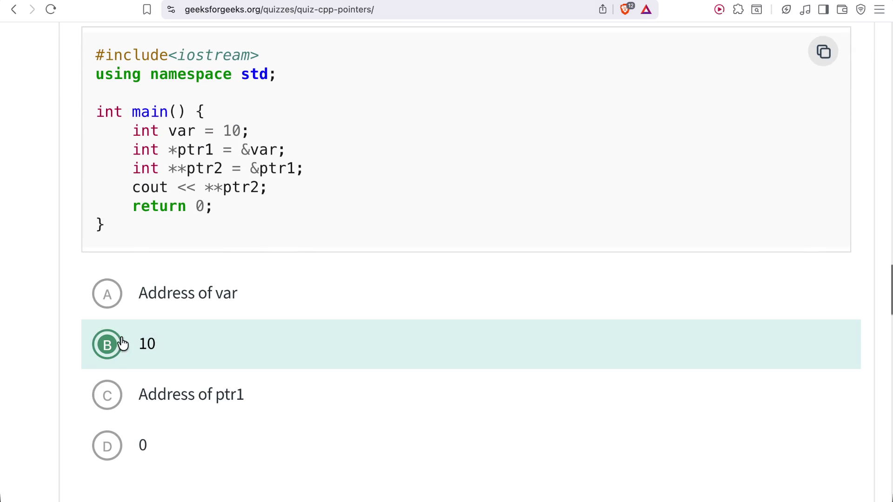
pyautogui.scroll(-4, 123, 337)
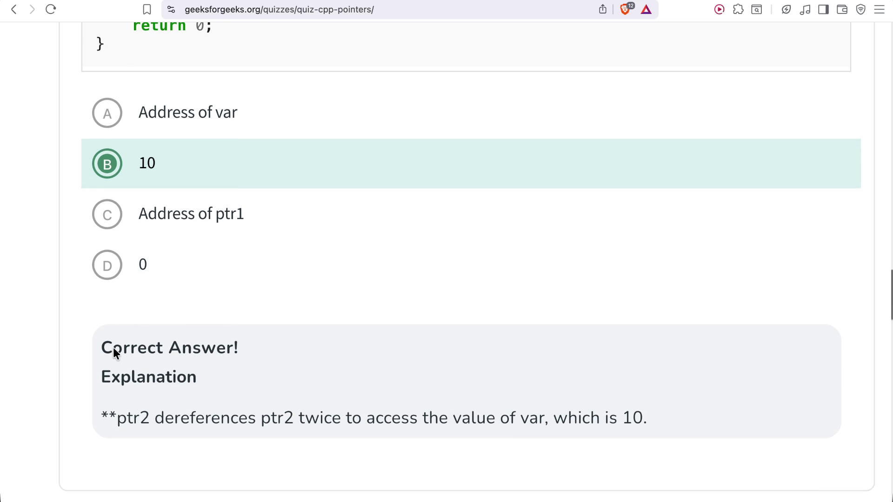
pyautogui.press('super+0')
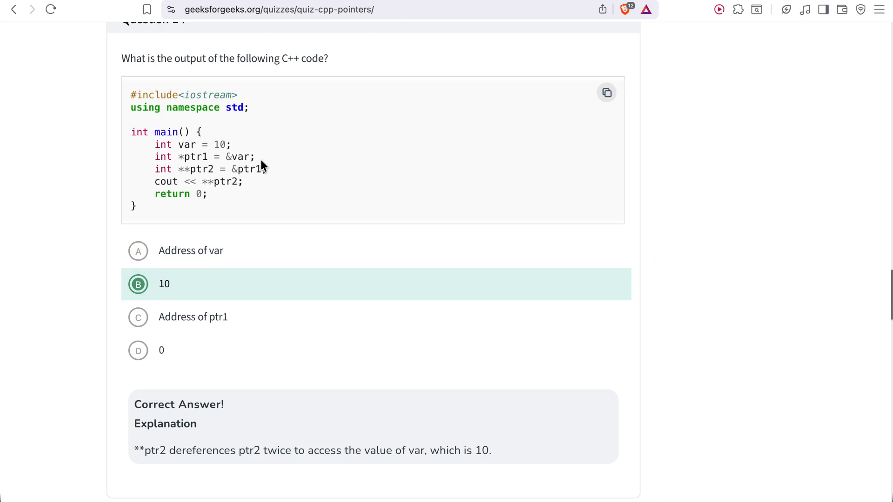
pyautogui.scroll(8, 260, 158)
pyautogui.scroll(2, 261, 163)
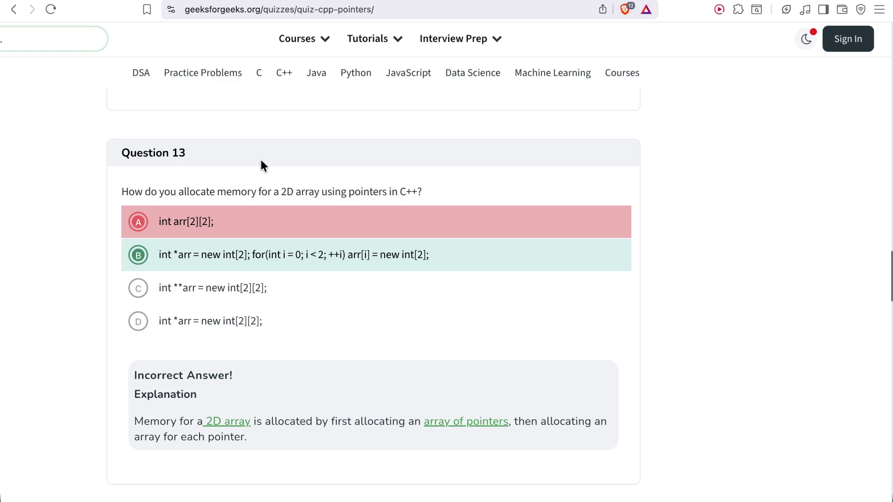
pyautogui.scroll(-10, 261, 164)
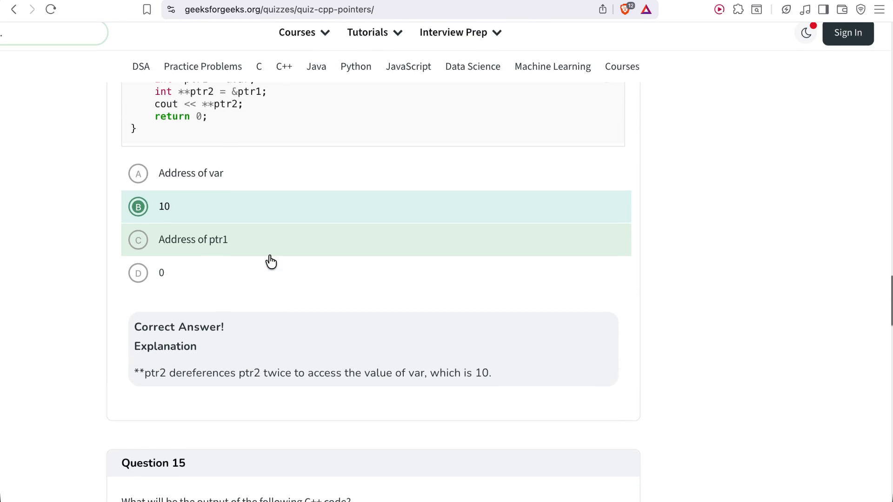
pyautogui.scroll(3, 271, 262)
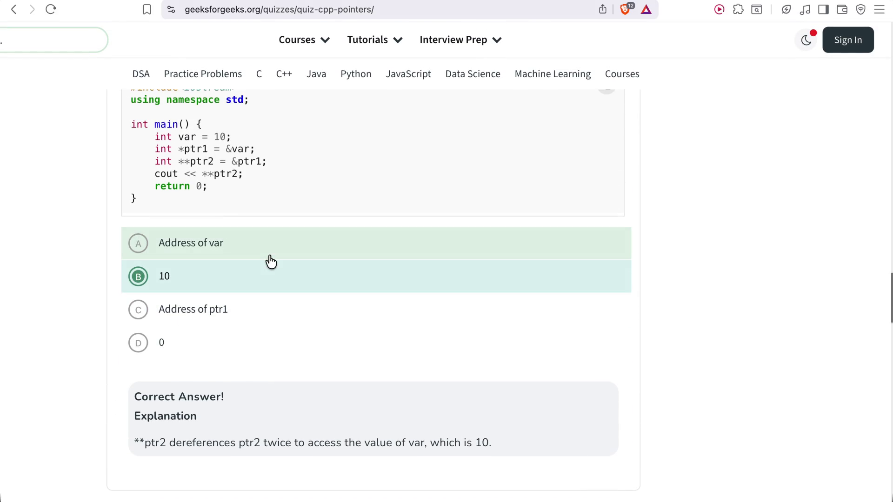
pyautogui.scroll(-12, 168, 251)
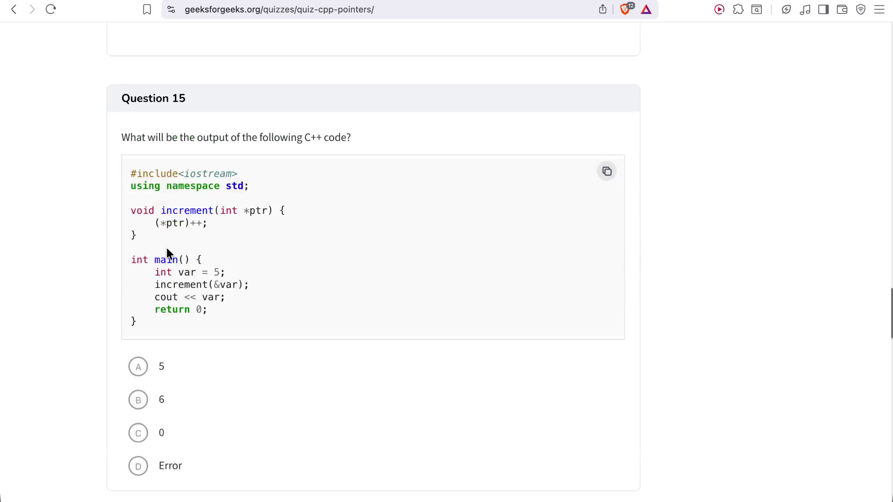
# Read Question 15's pointer-increment code and answer it with 6.
pyautogui.scroll(-1, 167, 253)
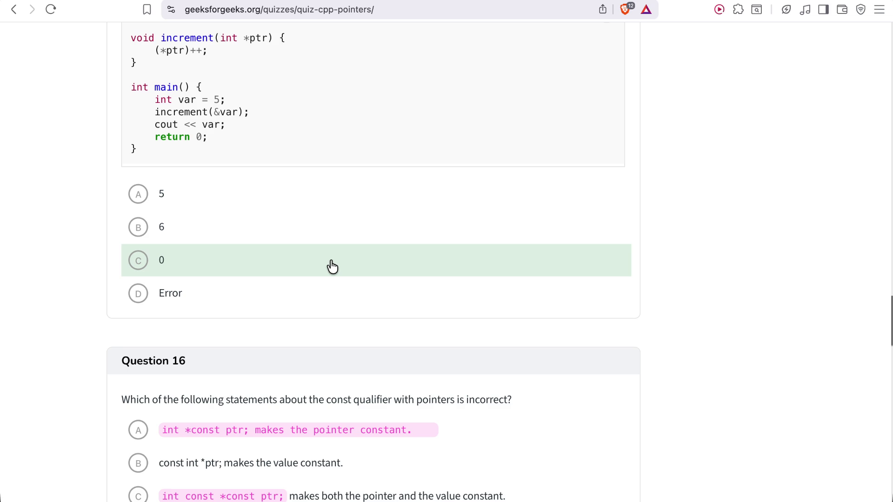
pyautogui.scroll(3, 332, 266)
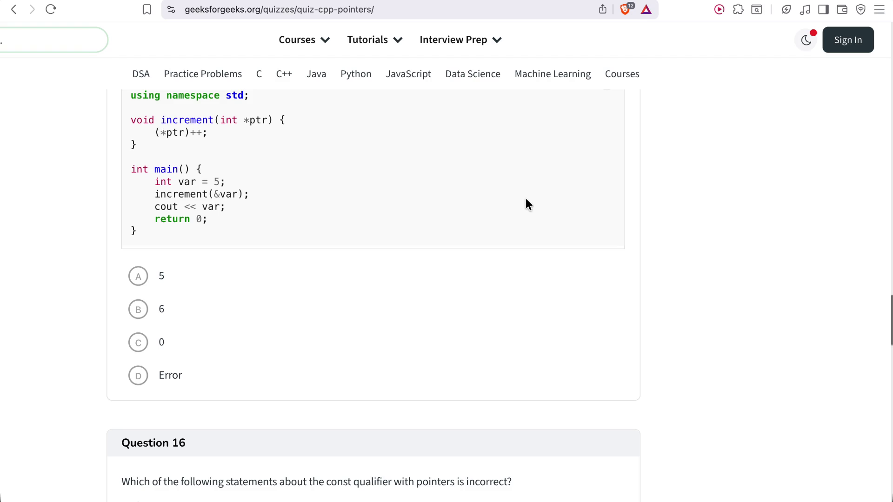
pyautogui.scroll(3, 284, 238)
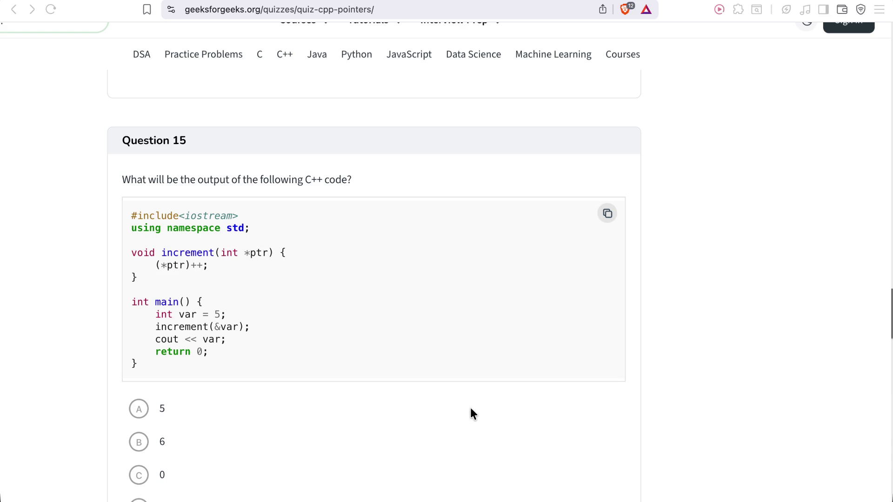
pyautogui.click(468, 239)
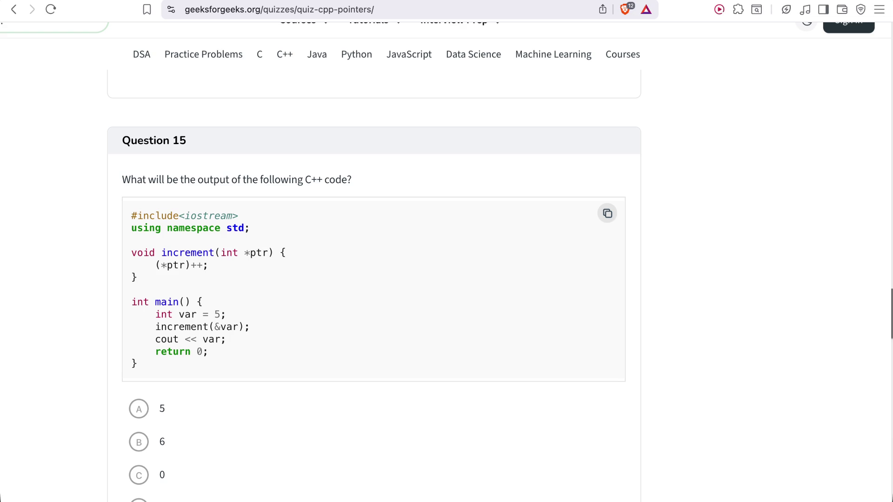
pyautogui.click(469, 244)
pyautogui.scroll(-1, 578, 182)
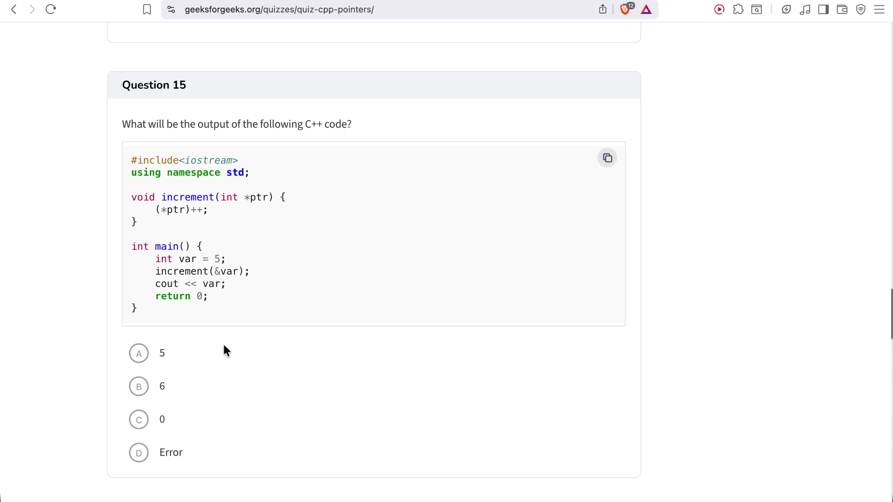
pyautogui.click(160, 388)
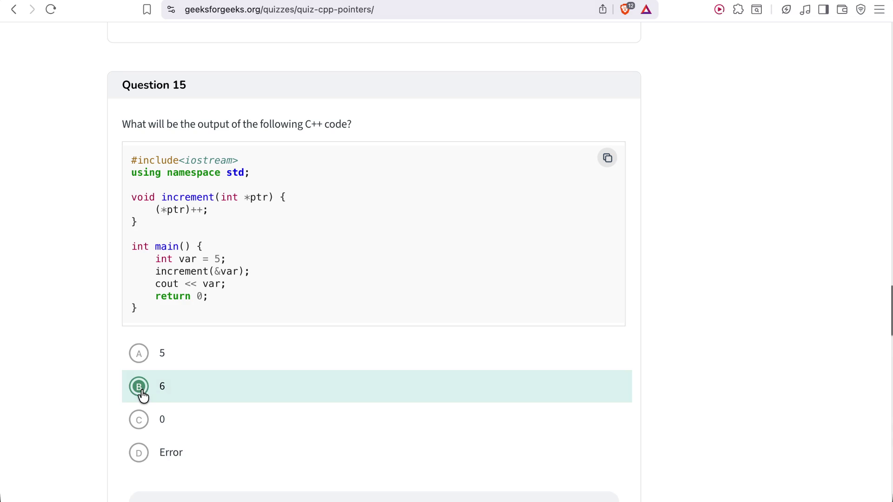
# Read Question 15's Correct Answer explanation for 6, then scroll to Question 16.
pyautogui.scroll(-2, 143, 393)
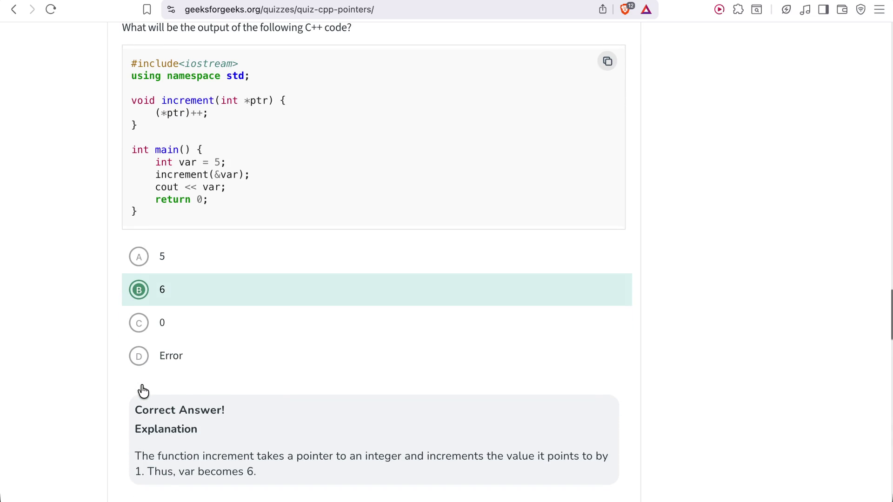
pyautogui.scroll(-1, 143, 391)
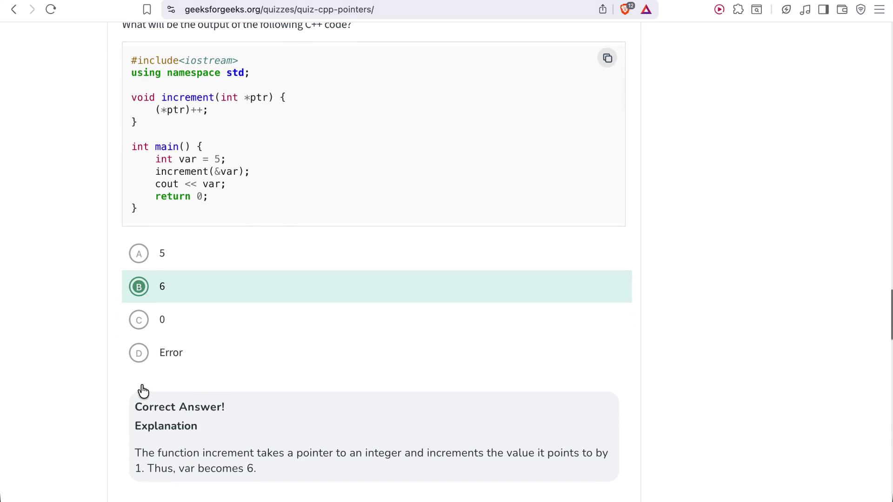
pyautogui.scroll(1, 143, 392)
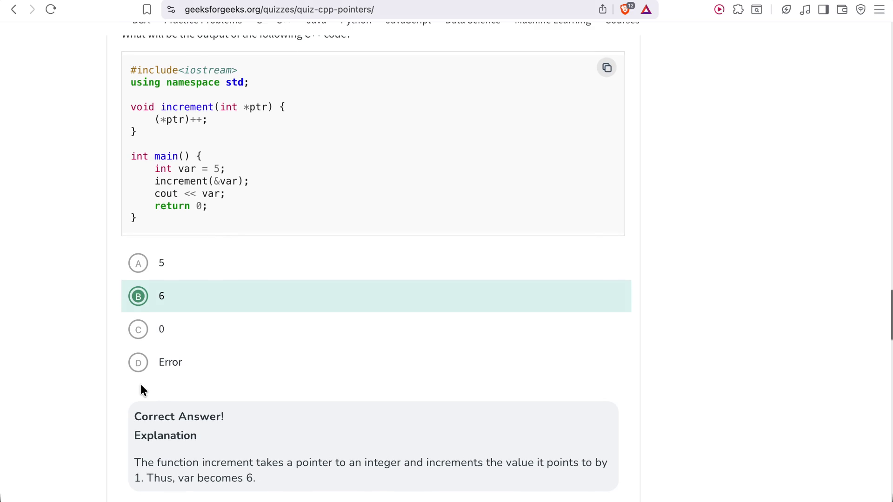
pyautogui.scroll(-4, 140, 385)
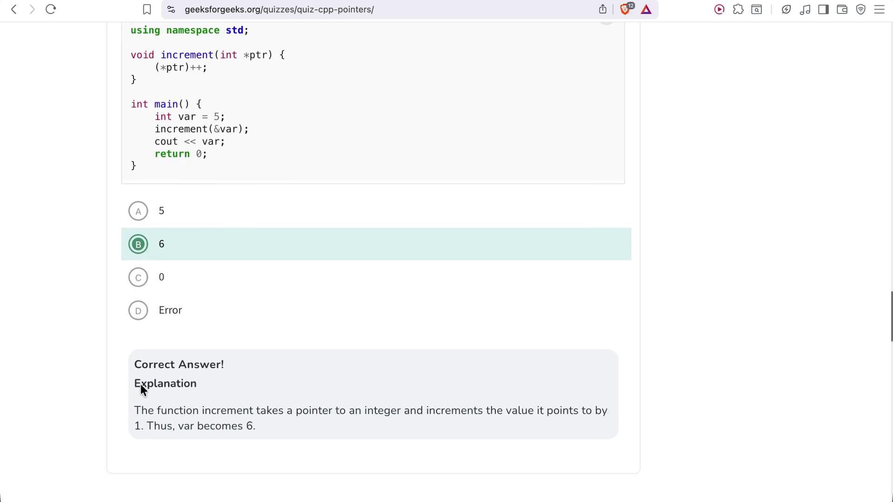
pyautogui.scroll(-4, 141, 390)
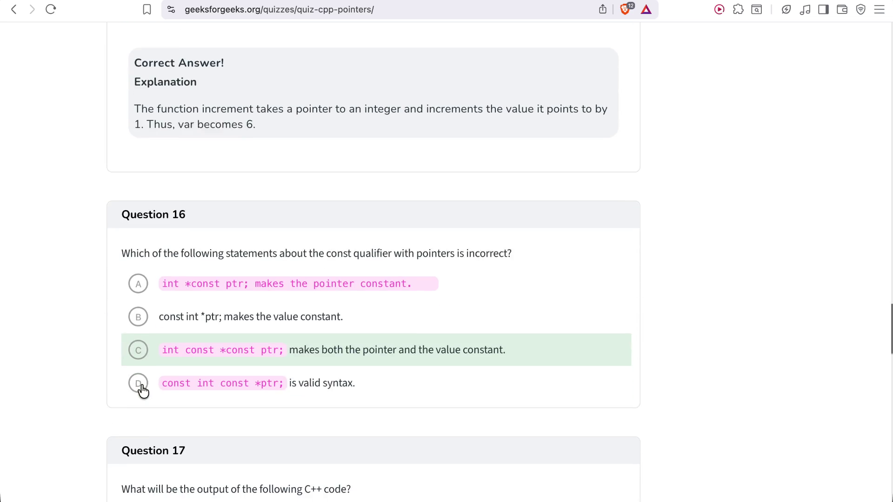
# Select the entire Question 16 sentence asking which const-pointer statement is incorrect.
pyautogui.moveTo(142, 242); pyautogui.dragTo(299, 243)
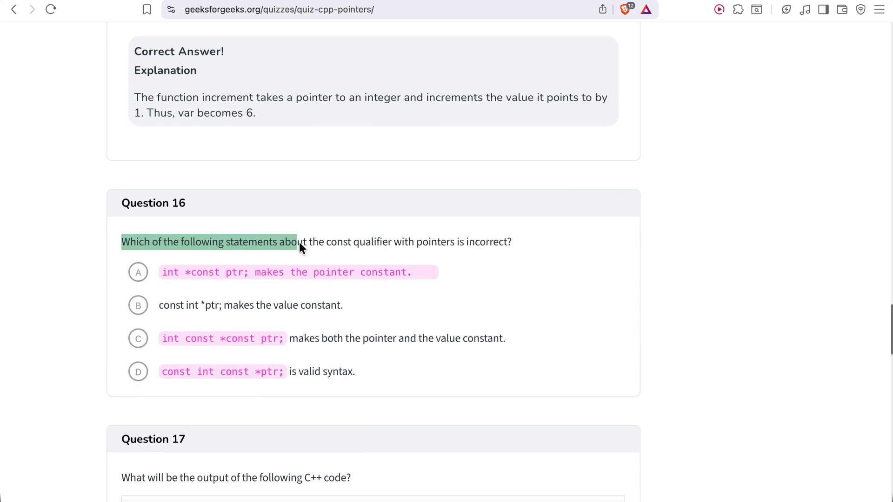
pyautogui.tripleClick(406, 244)
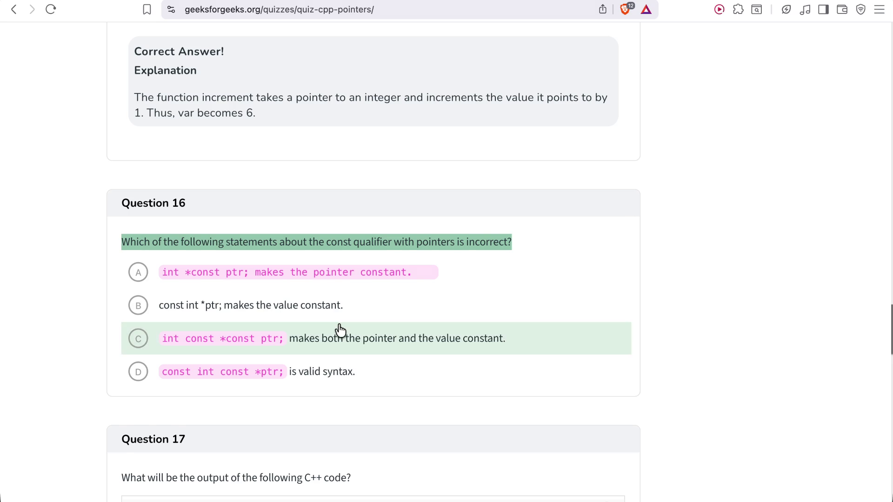
pyautogui.scroll(-2, 339, 332)
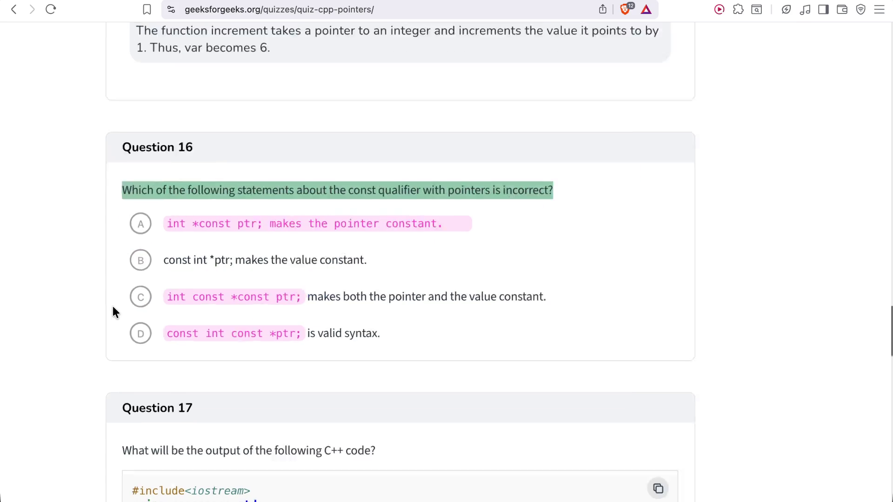
# Scroll back up and deselect the Question 16 sentence to read options A–D.
pyautogui.scroll(5, 112, 306)
pyautogui.scroll(2, 113, 307)
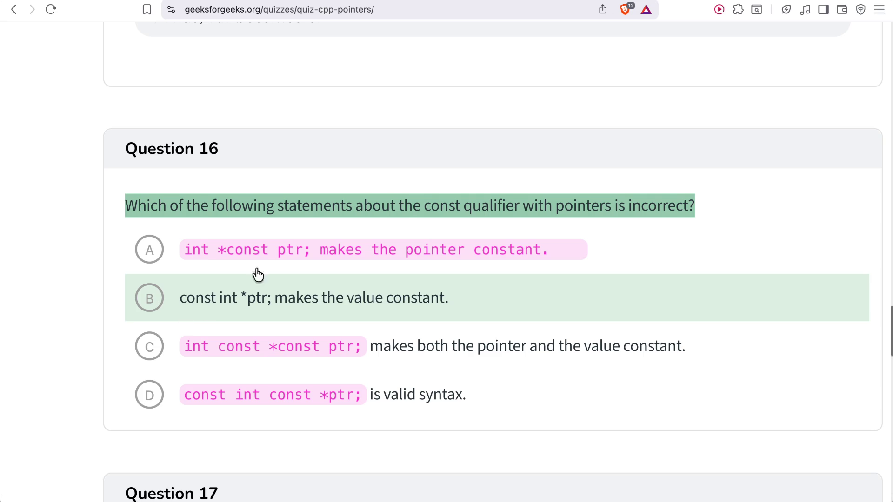
pyautogui.click(422, 205)
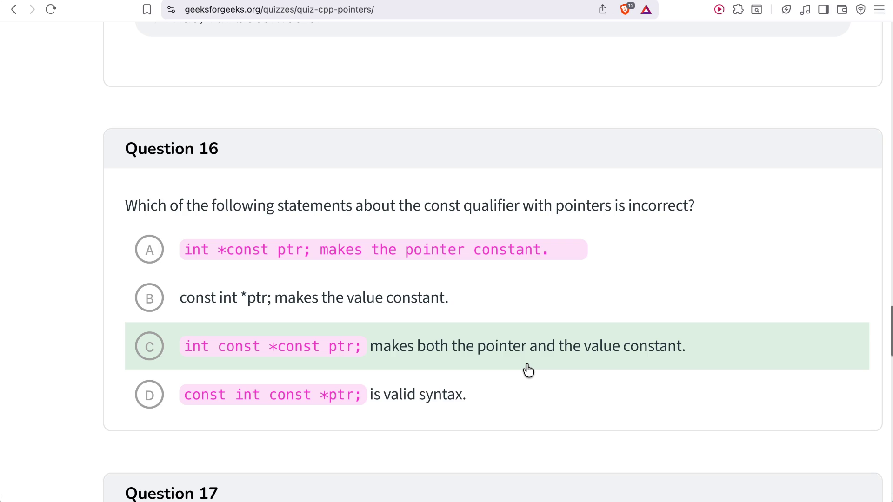
# Answer Question 16 with C (int const *const), see D marked correct, then reach Question 17.
pyautogui.click(528, 367)
pyautogui.scroll(-10, 514, 372)
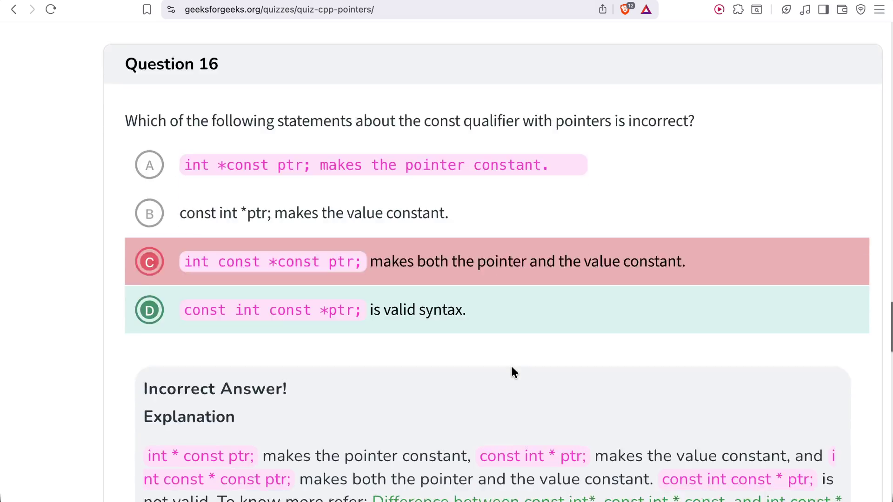
pyautogui.scroll(10, 512, 366)
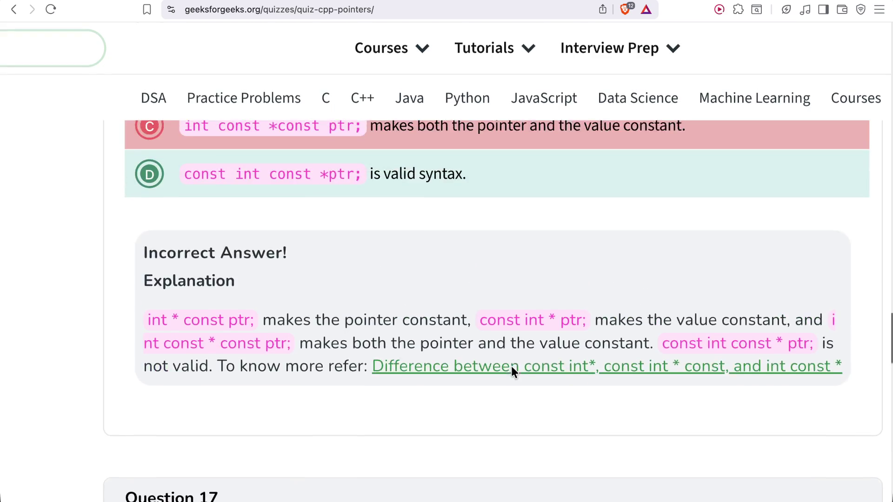
pyautogui.scroll(-2, 512, 366)
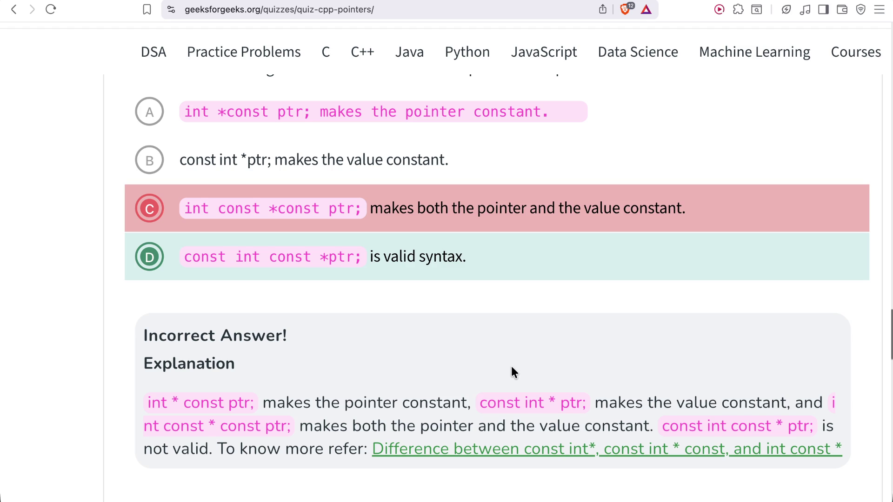
pyautogui.scroll(-6, 512, 368)
pyautogui.scroll(-5, 512, 371)
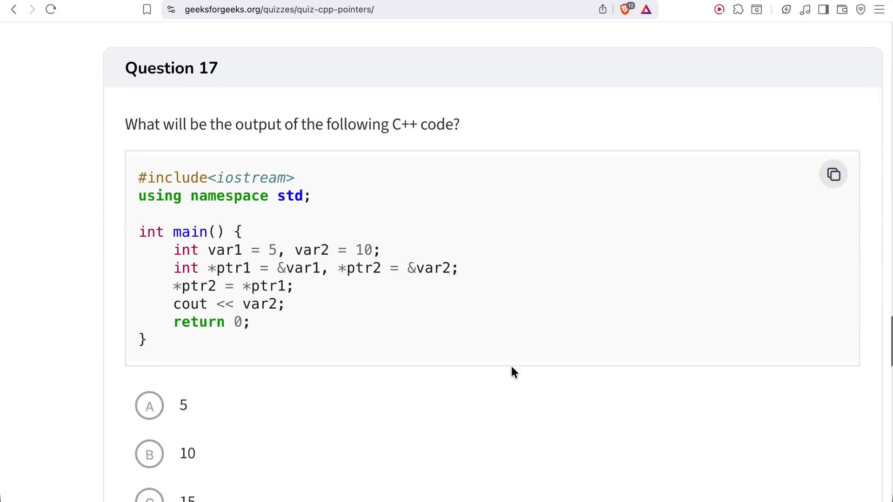
pyautogui.press('super+minus')
pyautogui.scroll(-3, 327, 125)
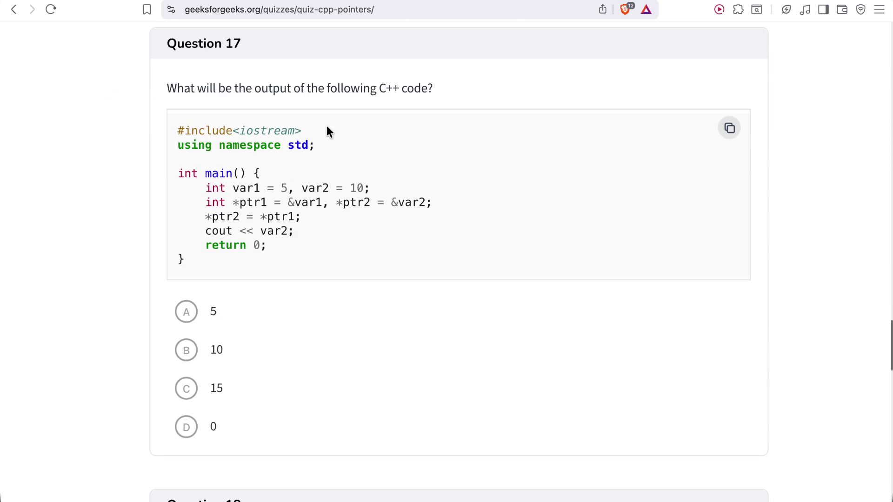
pyautogui.scroll(1, 298, 108)
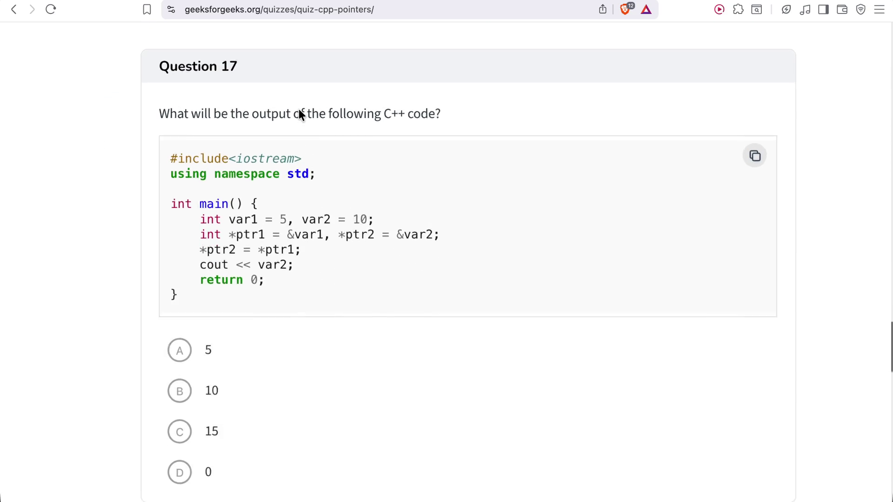
pyautogui.press('super+equal')
pyautogui.scroll(-1, 299, 111)
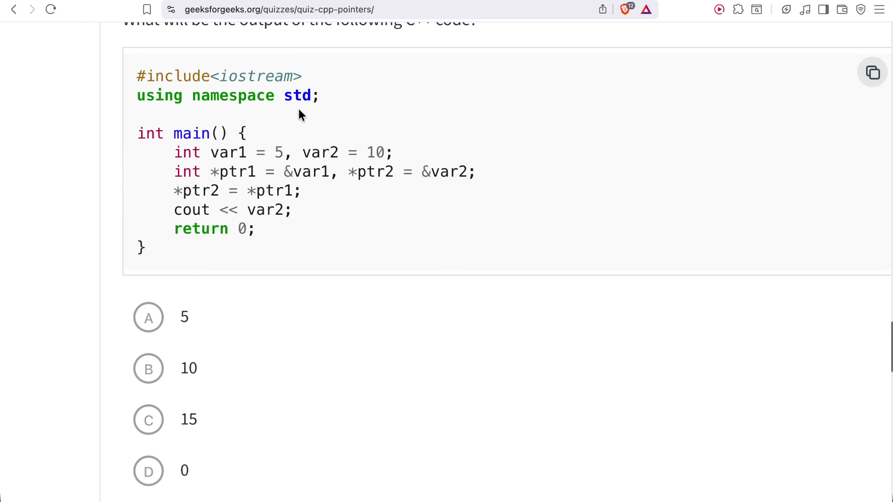
pyautogui.press('super+minus')
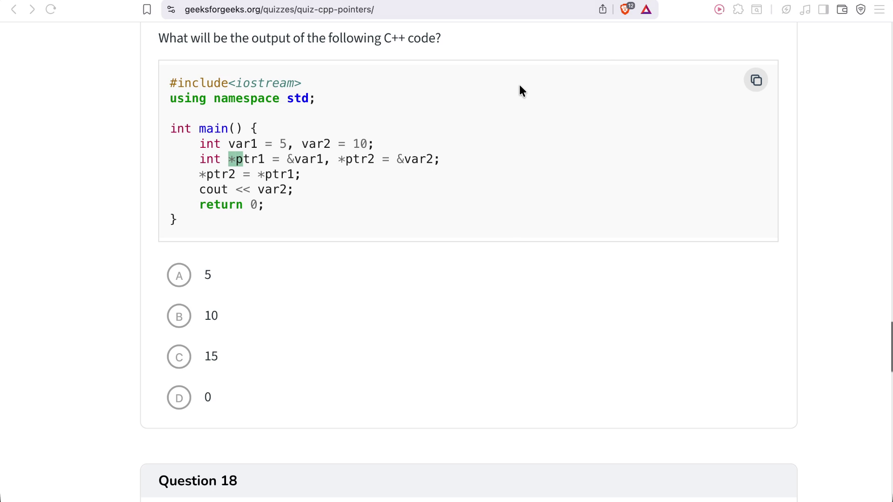
pyautogui.click(272, 277)
pyautogui.scroll(-1, 272, 277)
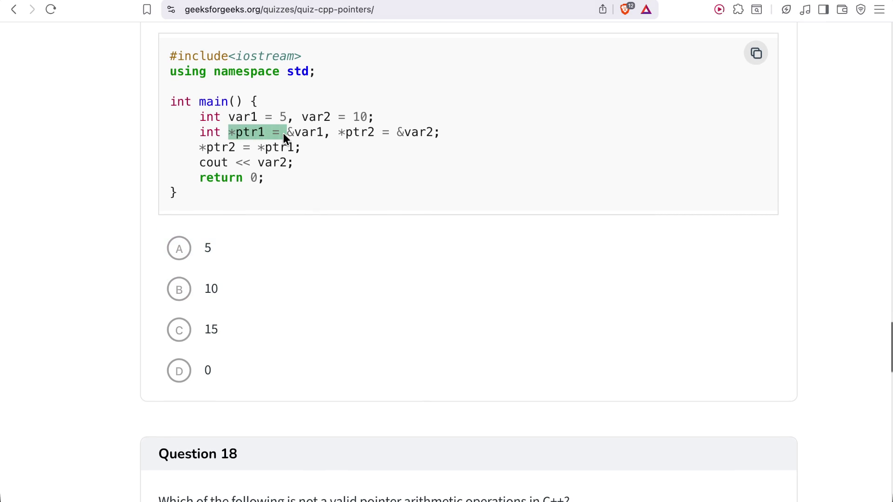
pyautogui.click(297, 134)
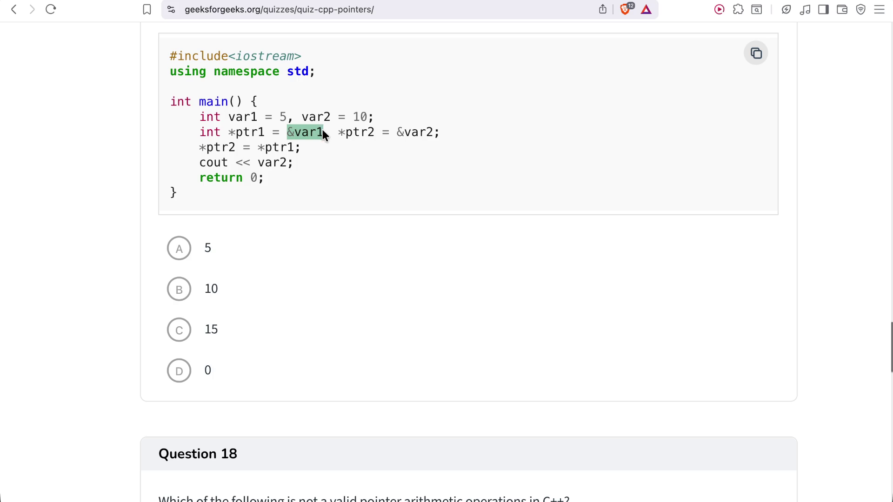
pyautogui.moveTo(229, 117); pyautogui.dragTo(287, 116)
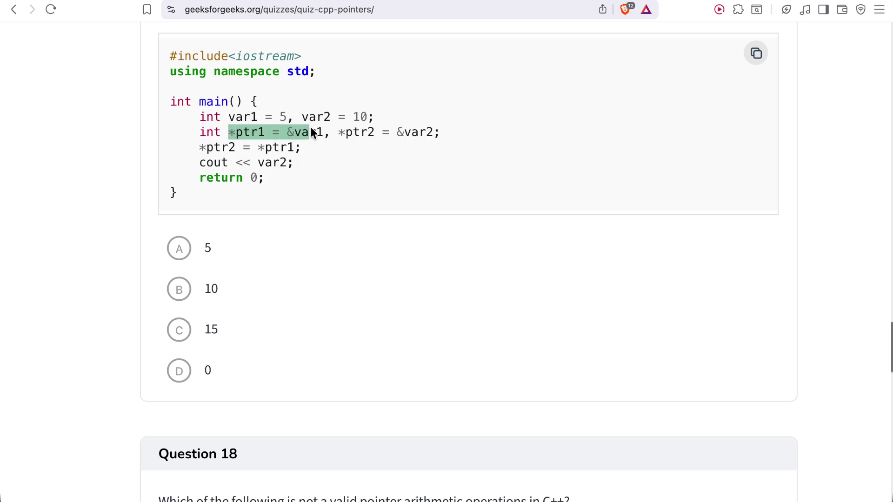
pyautogui.click(348, 132)
pyautogui.moveTo(330, 133); pyautogui.dragTo(391, 133)
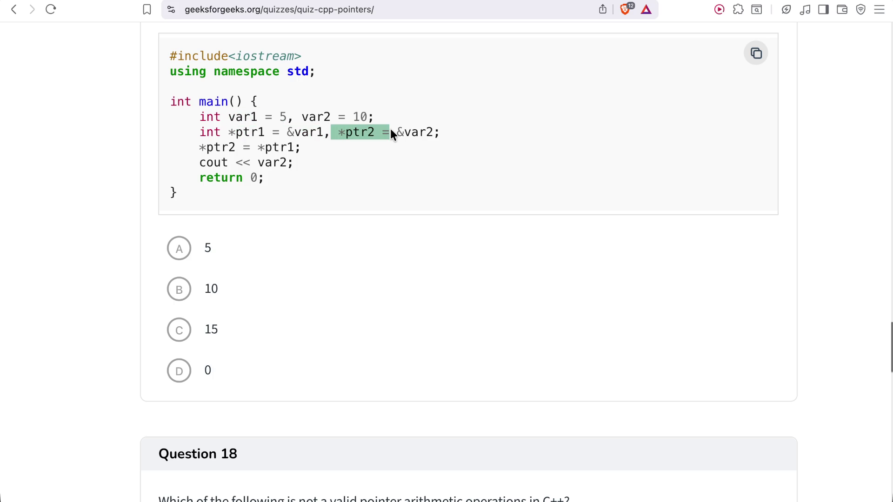
pyautogui.click(396, 130)
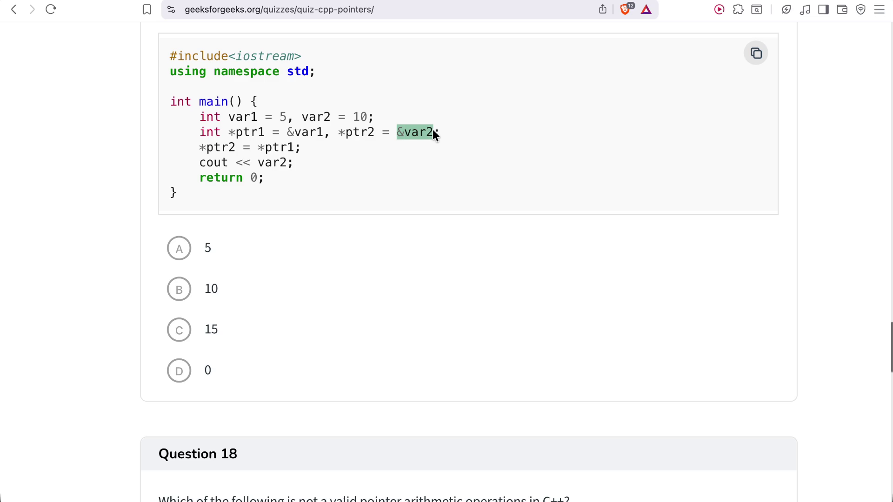
pyautogui.moveTo(201, 148); pyautogui.dragTo(280, 148)
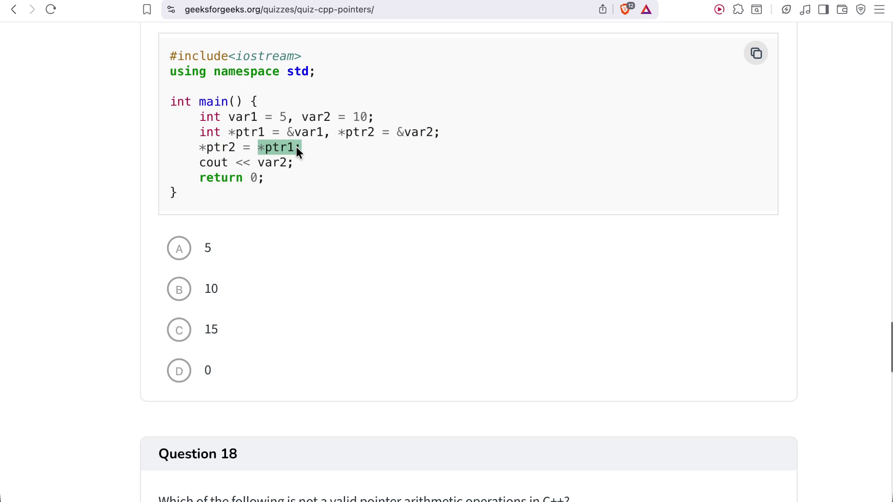
pyautogui.click(297, 148)
# Answer Question 17 with 5, read its explanation, then pick pointer subtraction for Question 18.
pyautogui.click(175, 255)
pyautogui.scroll(-5, 144, 293)
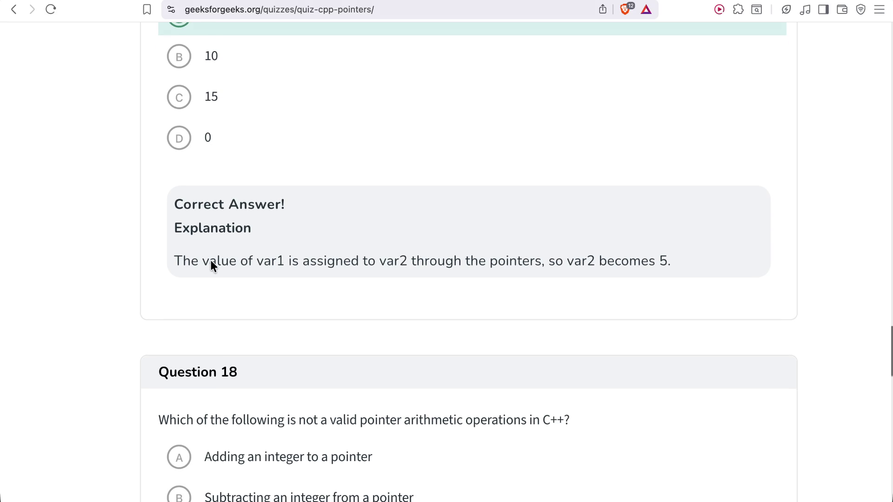
pyautogui.scroll(7, 210, 265)
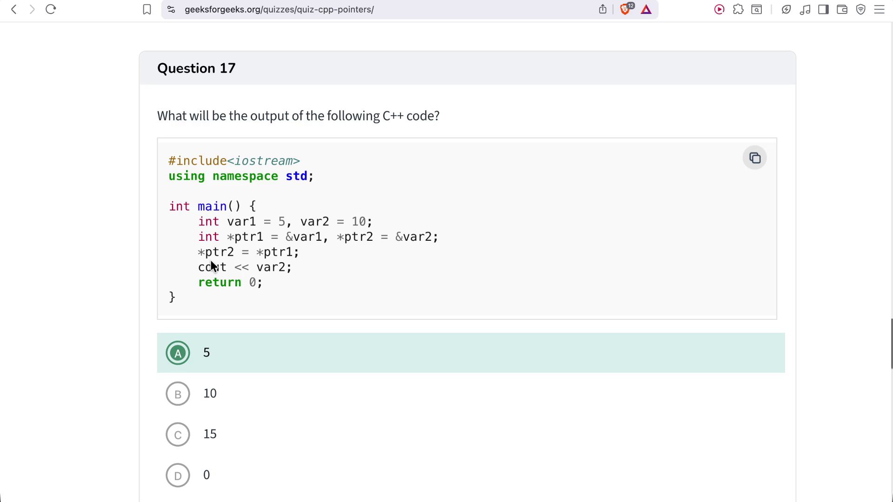
pyautogui.scroll(-10, 212, 266)
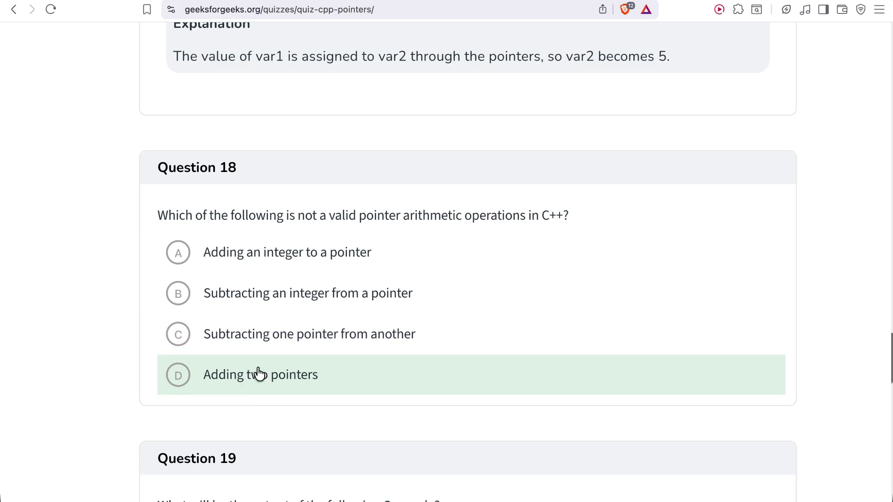
pyautogui.click(265, 345)
# Review Question 18's Incorrect Answer explanation and scroll on to Question 19's reference code.
pyautogui.scroll(-3, 264, 345)
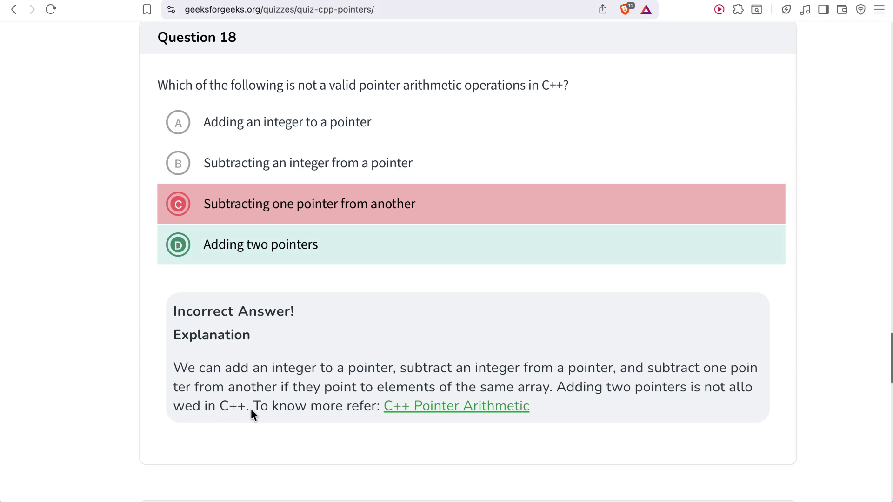
pyautogui.scroll(-10, 250, 409)
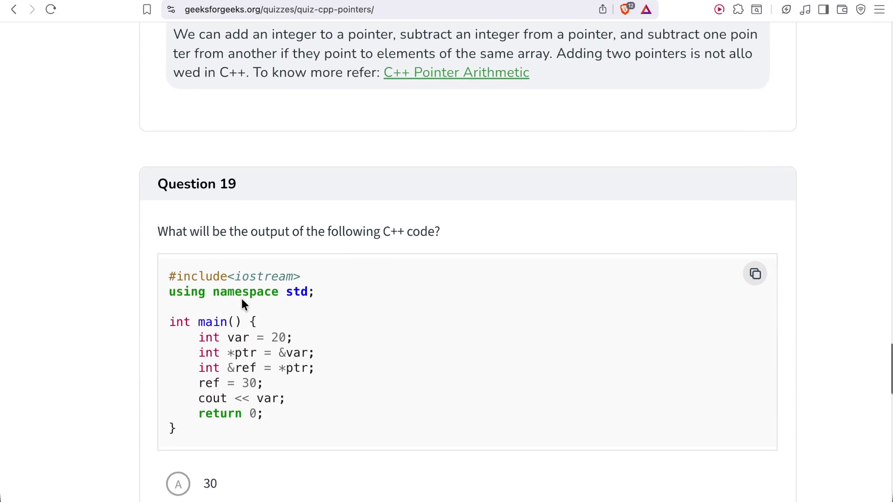
pyautogui.click(241, 305)
pyautogui.scroll(10, 243, 305)
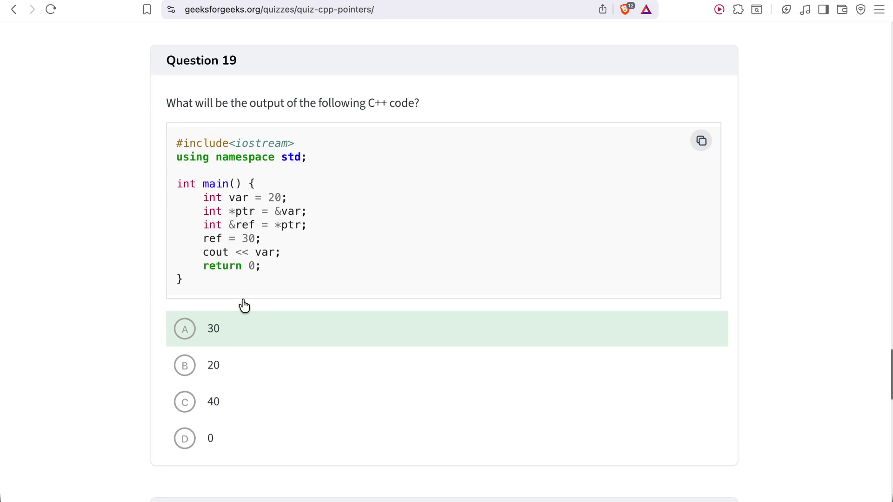
pyautogui.scroll(-4, 243, 305)
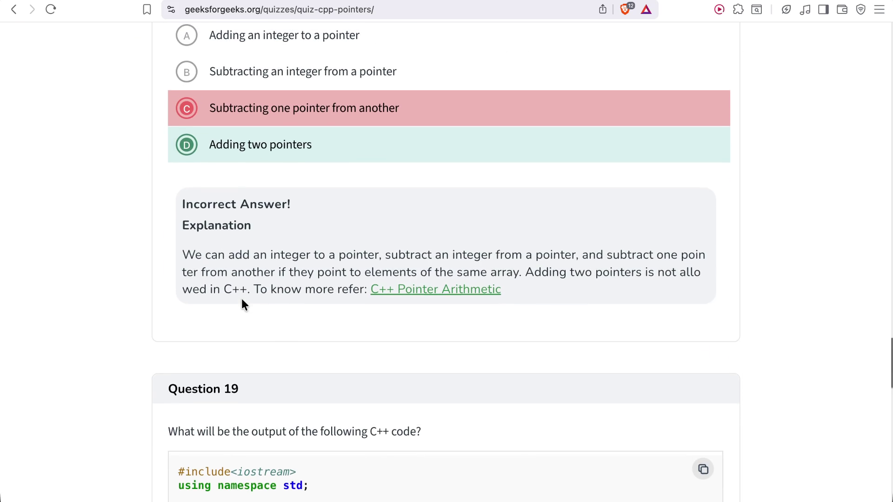
pyautogui.scroll(1, 242, 300)
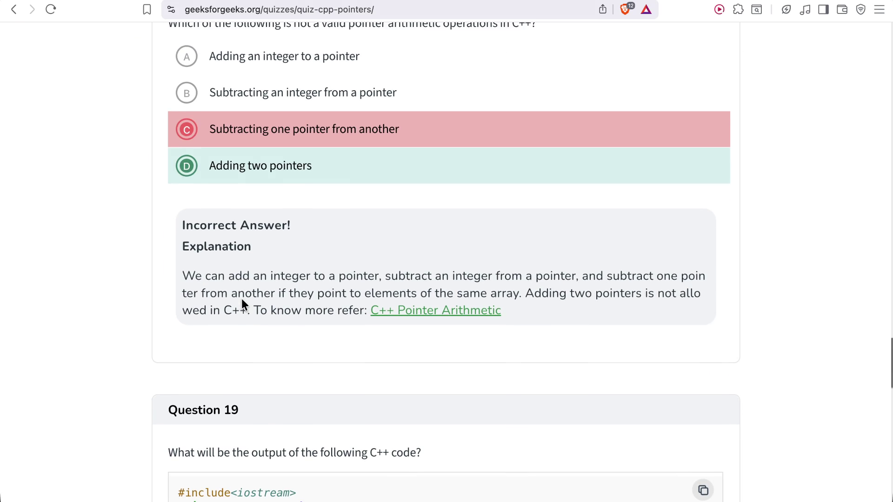
pyautogui.scroll(-8, 242, 300)
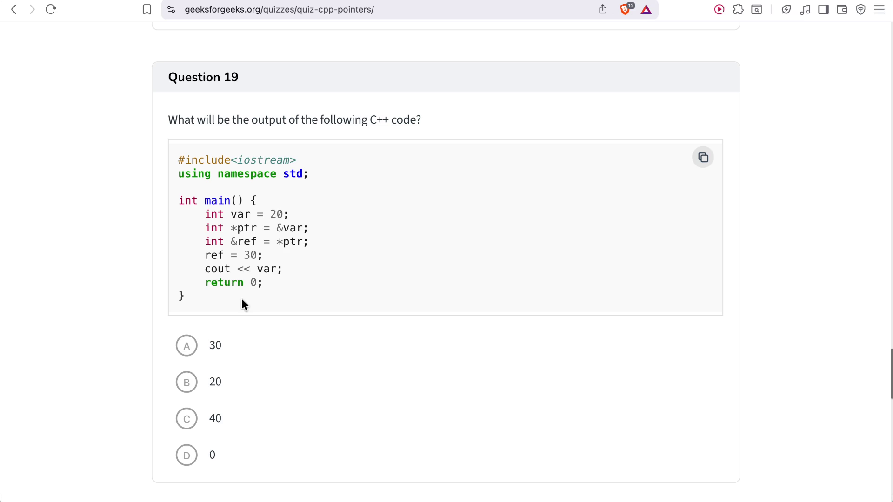
# Highlight the cout << var; line and answer Question 19 with 30.
pyautogui.scroll(3, 241, 299)
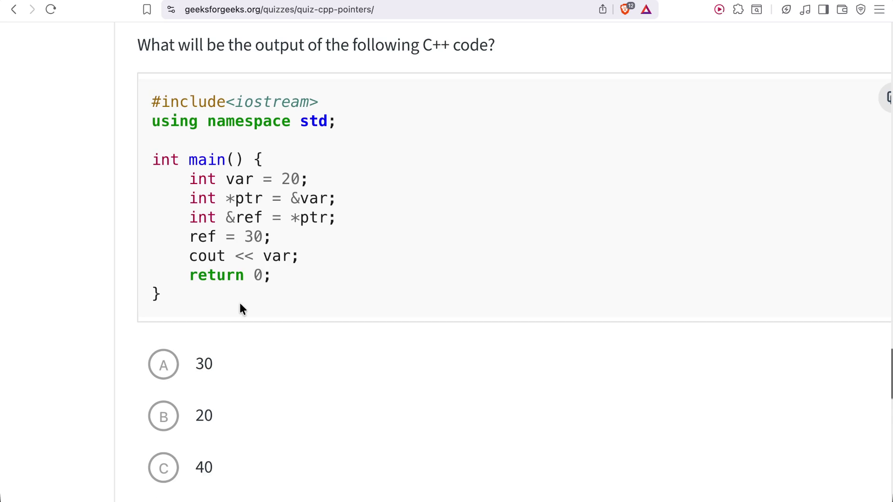
pyautogui.moveTo(188, 257); pyautogui.dragTo(305, 260)
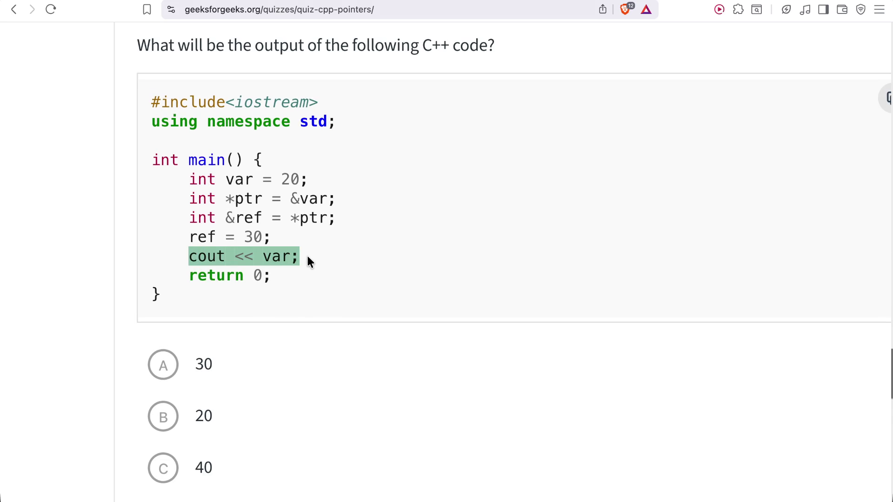
pyautogui.scroll(-1, 309, 262)
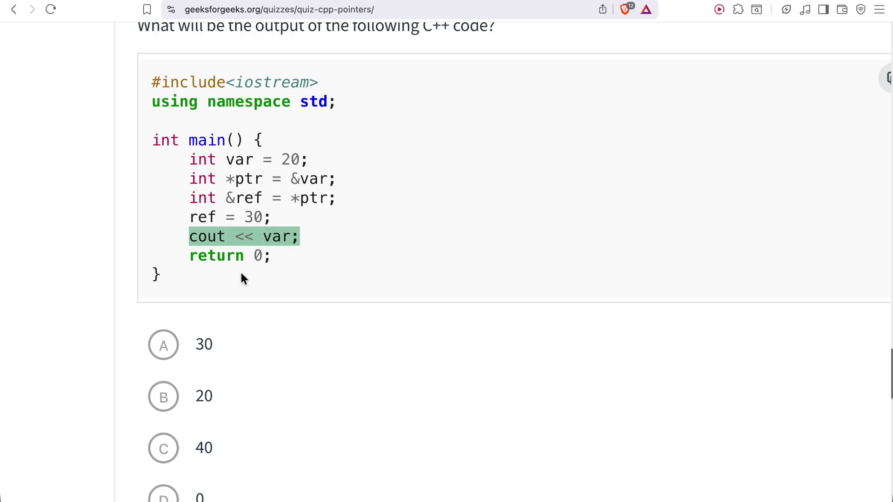
pyautogui.click(186, 342)
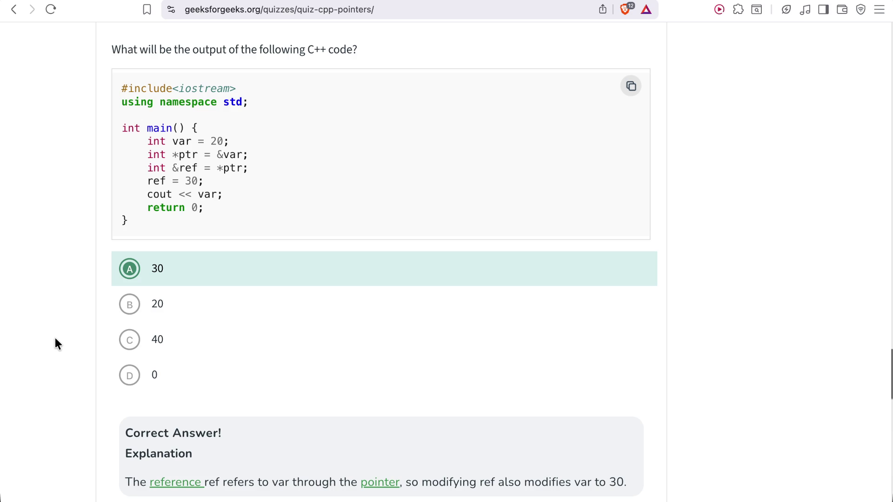
pyautogui.moveTo(184, 194); pyautogui.dragTo(206, 191)
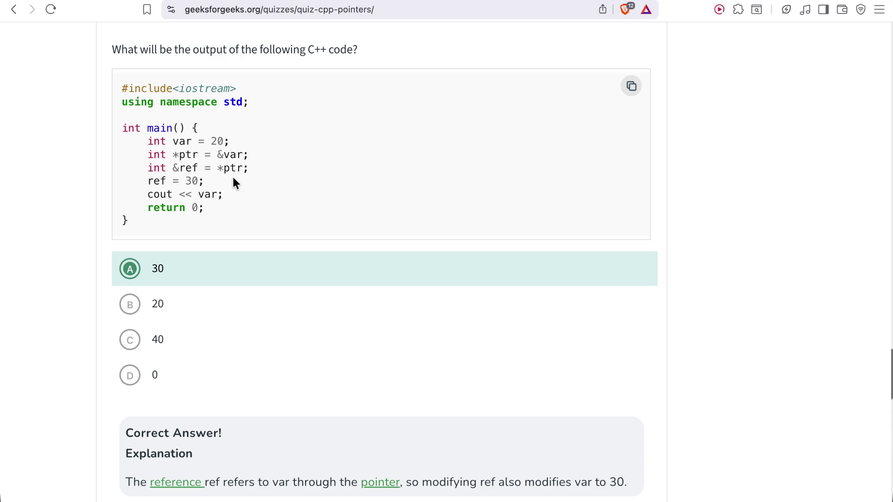
# Scroll past Question 20's explanation and diagram down to Question 21 on pointer typecasting.
pyautogui.scroll(-8, 234, 179)
pyautogui.scroll(-1, 234, 183)
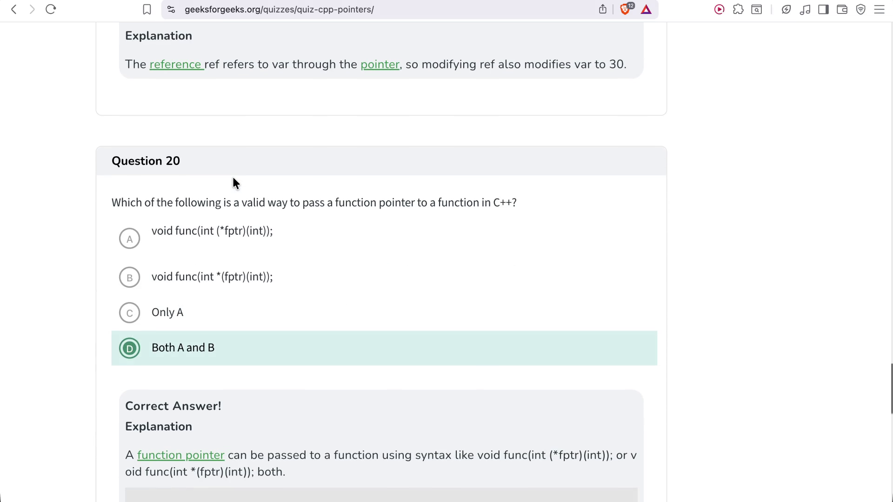
pyautogui.scroll(-4, 234, 180)
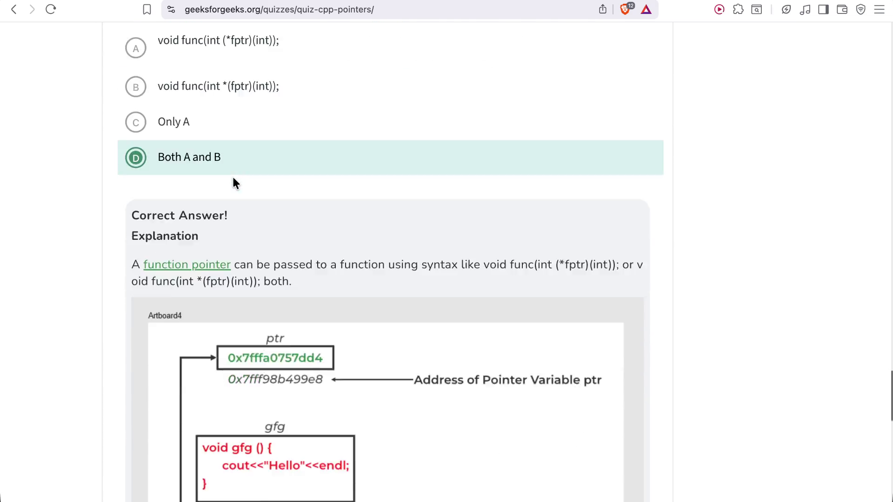
pyautogui.scroll(-13, 234, 179)
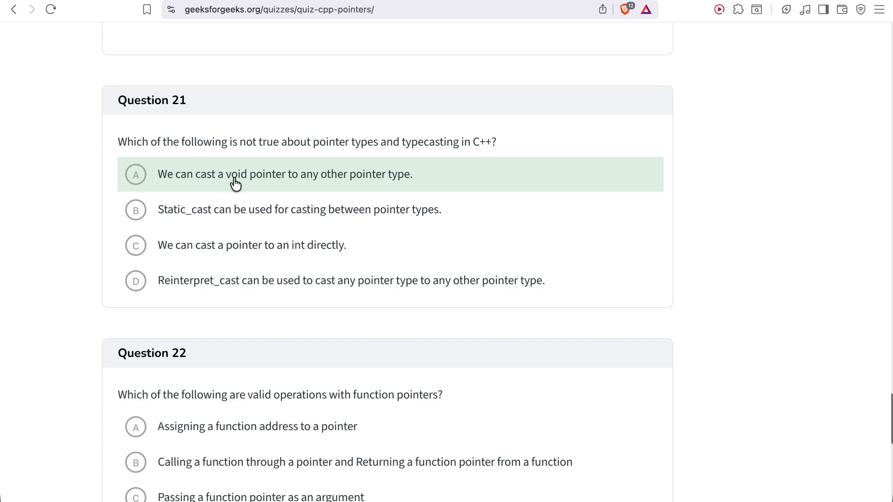
pyautogui.scroll(-5, 235, 180)
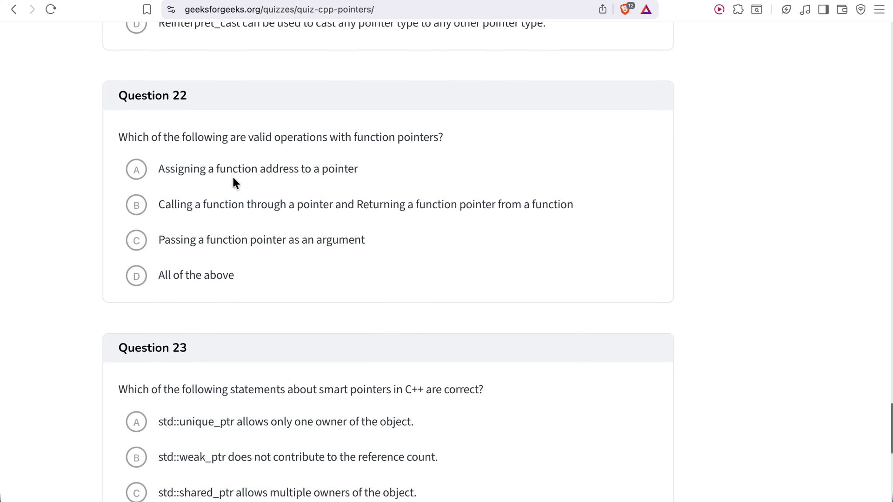
# Zoom the page out and answer Question 21 with the static_cast option B, revealed as wrong.
pyautogui.click(235, 182)
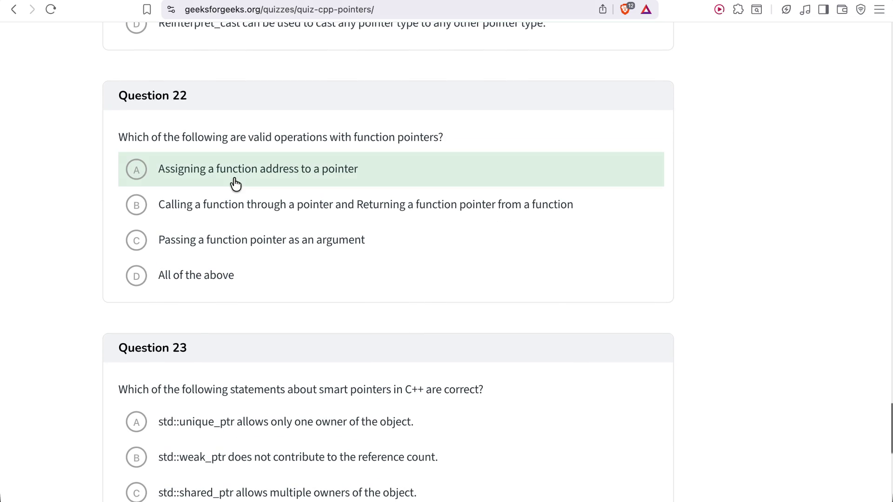
pyautogui.scroll(6, 214, 180)
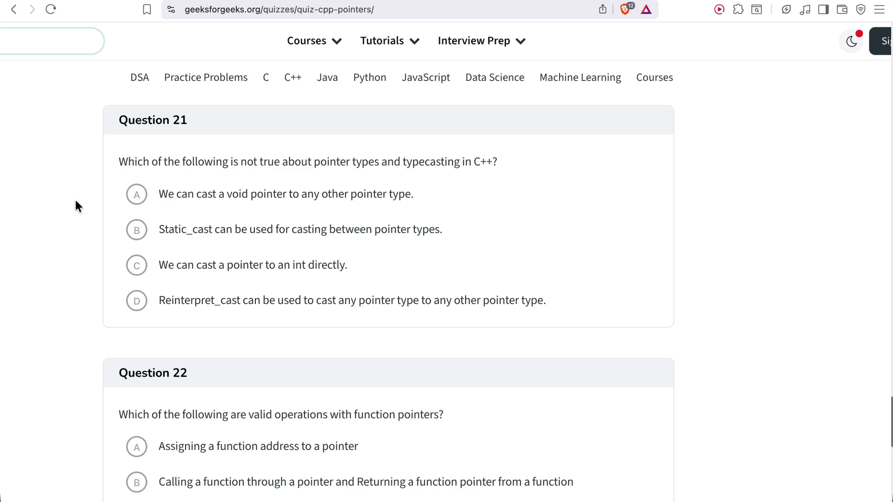
pyautogui.press('super+minus')
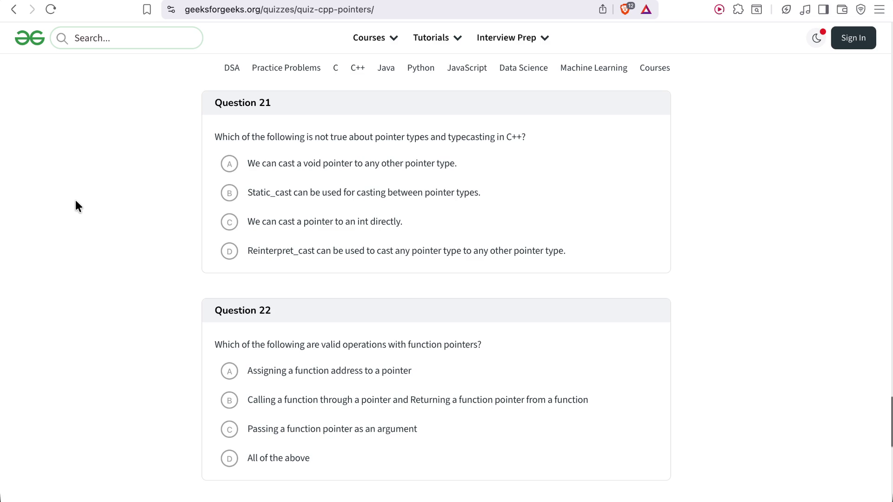
pyautogui.click(277, 193)
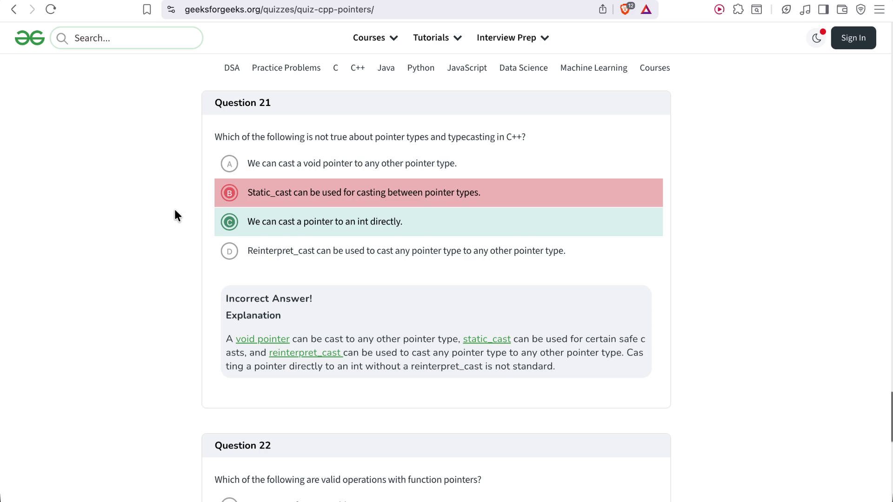
# Scroll past Question 21's reinterpret_cast explanation toward Question 22 on function pointers.
pyautogui.scroll(-6, 176, 214)
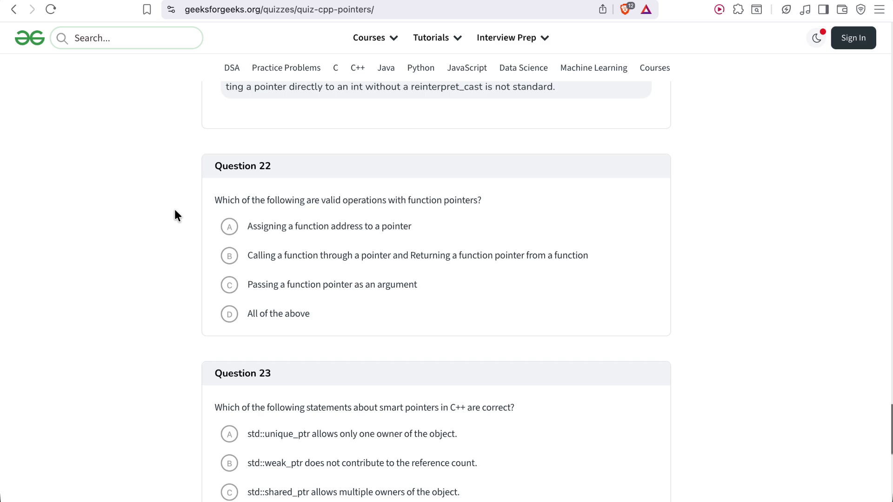
# Answer Question 22 with 'All of the above', then highlight and clear 'an argument' in option C.
pyautogui.click(238, 314)
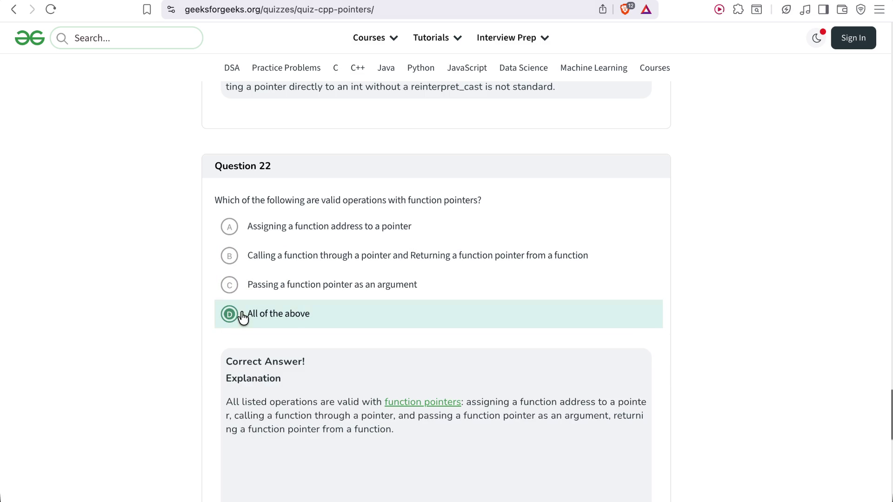
pyautogui.scroll(-3, 174, 309)
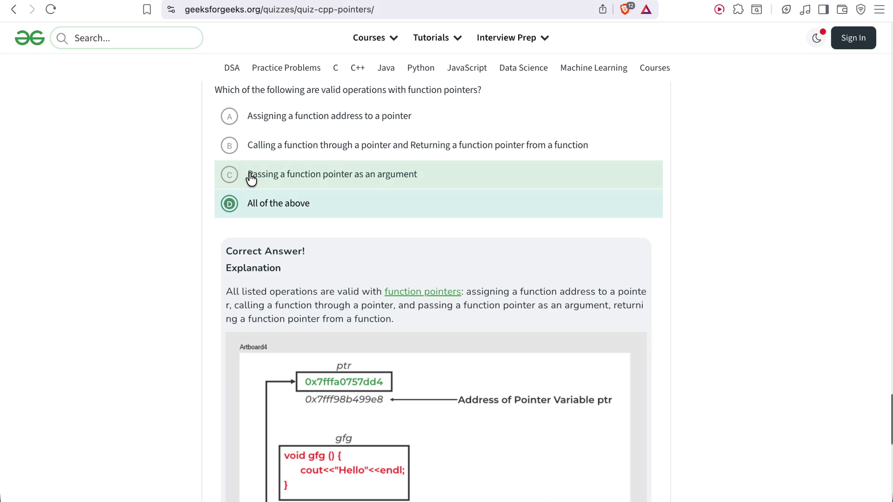
pyautogui.moveTo(248, 176)
pyautogui.mouseDown()
pyautogui.moveTo(404, 176)
pyautogui.moveTo(364, 183)
pyautogui.mouseUp()
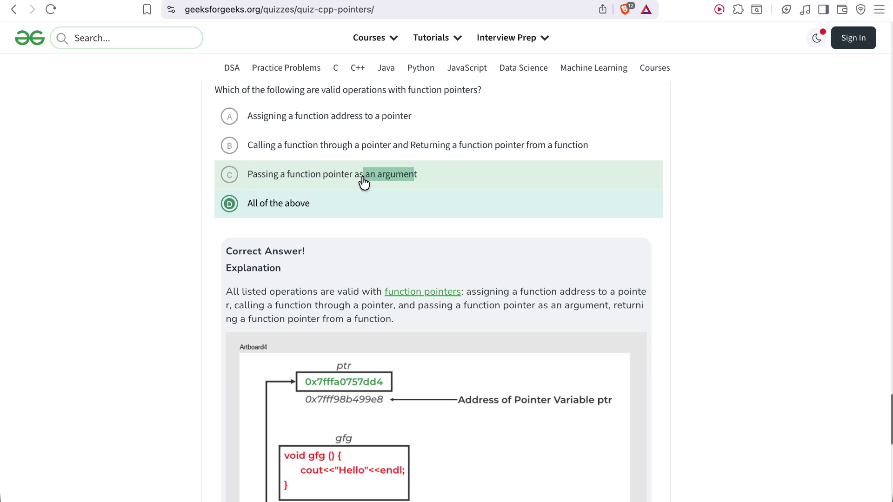
pyautogui.click(364, 182)
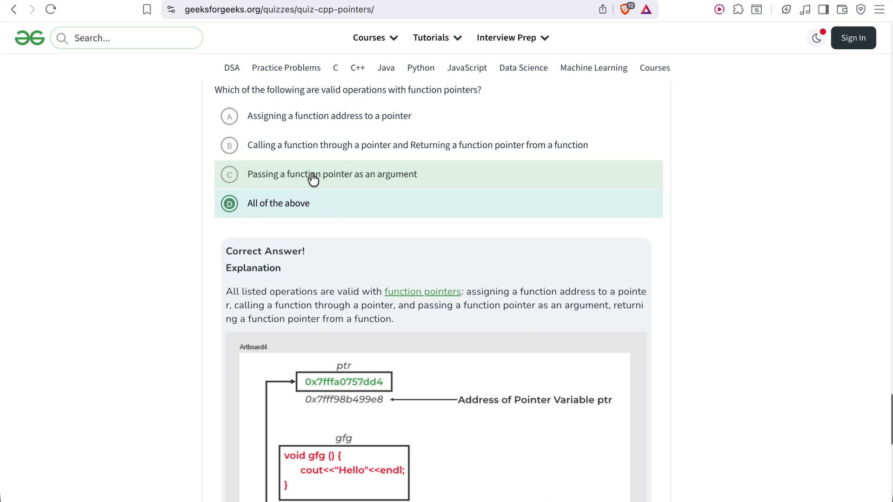